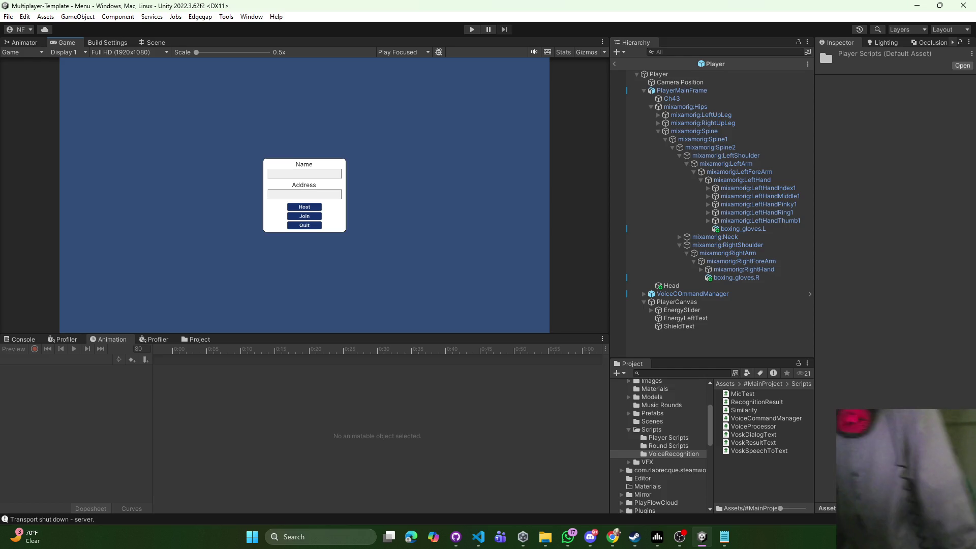
Bring up RhythmRoundManager.cs in VS Code and select the old round-timer block in OnGUI
{"action": "key", "text": "alt+Tab"}
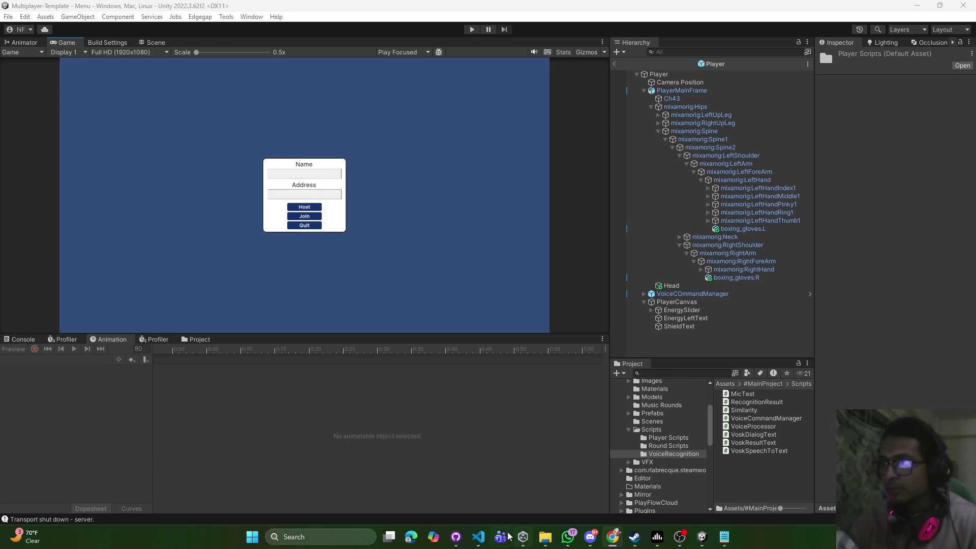
{"action": "left_click", "coordinate": [478, 537]}
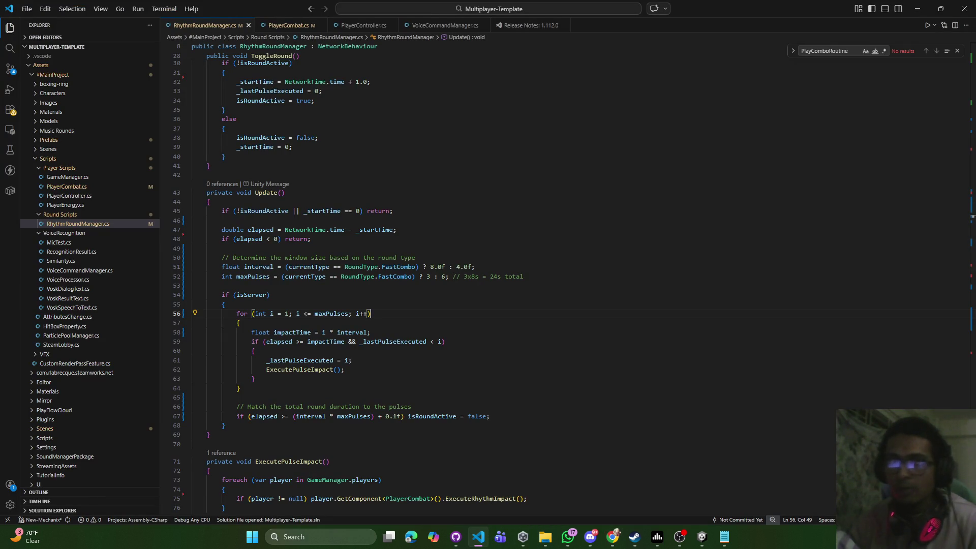
{"action": "key", "text": "alt+Tab"}
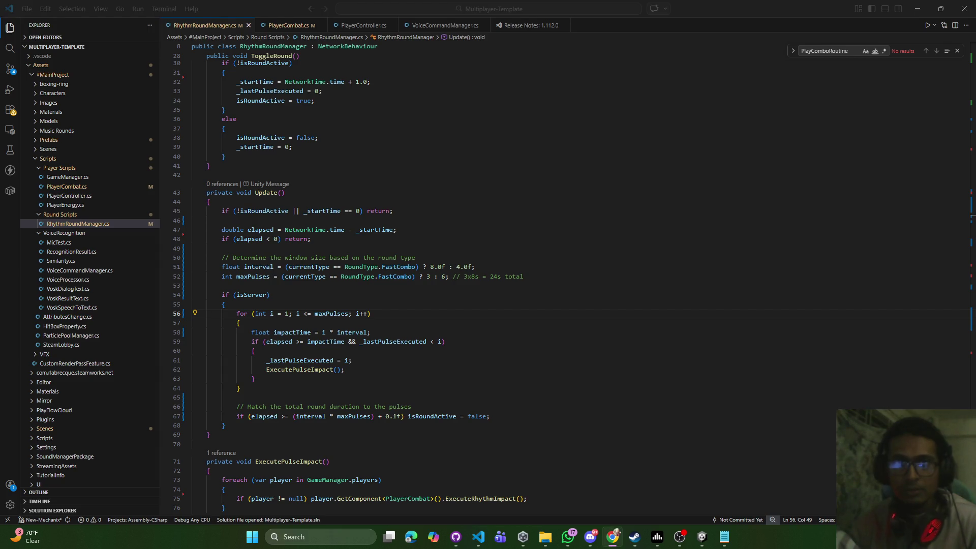
{"action": "scroll", "coordinate": [409, 293], "scroll_direction": "down", "scroll_amount": 10}
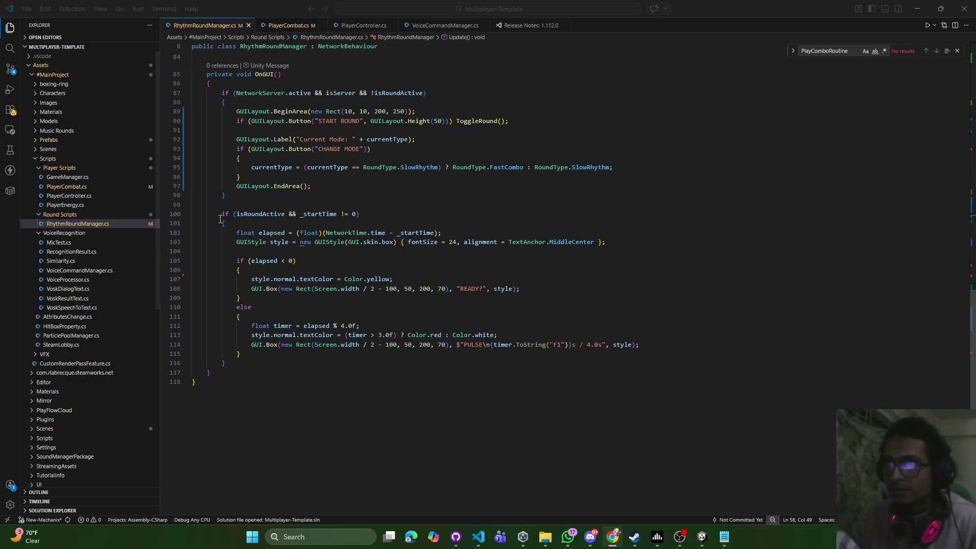
{"action": "mouse_move", "coordinate": [222, 214]}
{"action": "left_mouse_down"}
{"action": "mouse_move", "coordinate": [242, 305]}
{"action": "mouse_move", "coordinate": [237, 363]}
{"action": "left_mouse_up"}
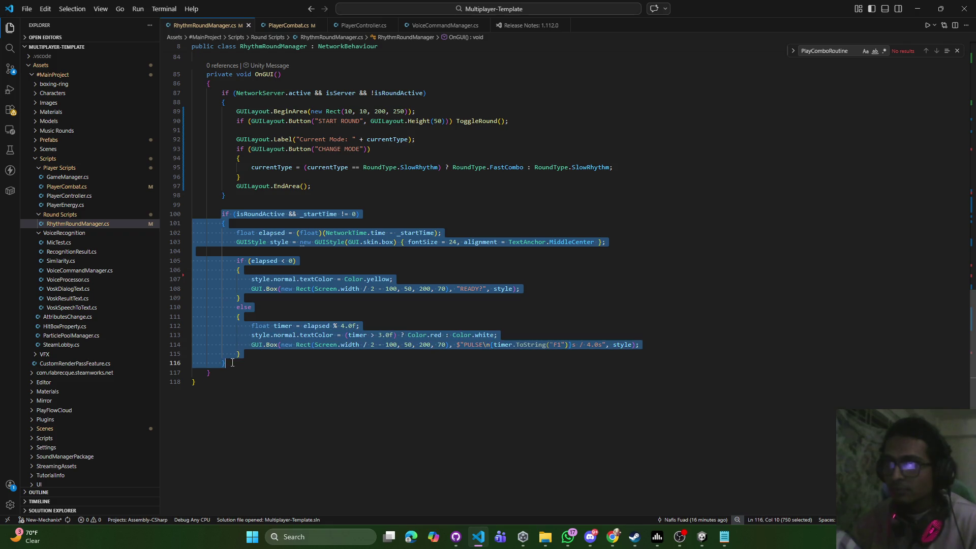
Paste the 8.0/4.0 interval WINDOW timer over the old block, indent lines 101–119, and save
{"action": "type", "text": "if (isRoundActive && _startTime != 0)     {         float elapsed = (float)(NetworkTime.time - _startTime);         float interval = (currentType == RoundType.FastCombo) ? 8.0f : 4.0f;          GUIStyle style = new GUIStyle(GUI.skin.box) { fontSize = 24, alignment = TextAnchor.MiddleCenter };          if (elapsed < 0)         {             style.normal.textColor = Color.yellow;             GUI.Box(new Rect(Screen.width / 2 - 100, 50, 200, 70), \"READY?\", style);         }         else         {             float timer = elapsed % interval;             // Warn the player when they have less than 1.5s left in the 8s window             style.normal.textColor = (timer > (interval - 1.5f)) ? Color.red : Color.white;             GUI.Box(new Rect(Screen.width / 2 - 100, 50, 200, 70), $\"WINDOW\\n{timer.ToString(\"F1\")}s / {interval}s\", style);         }     }"}
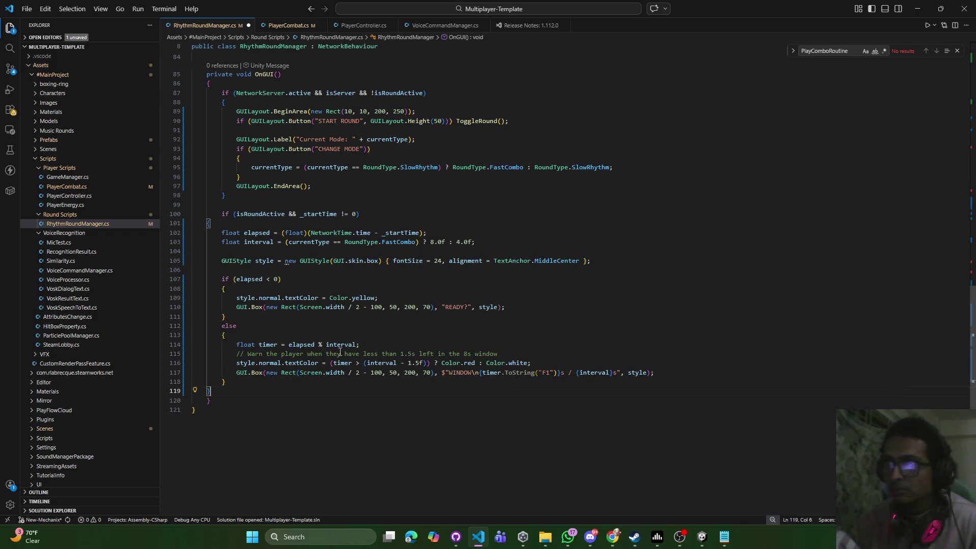
{"action": "left_click", "coordinate": [208, 225]}
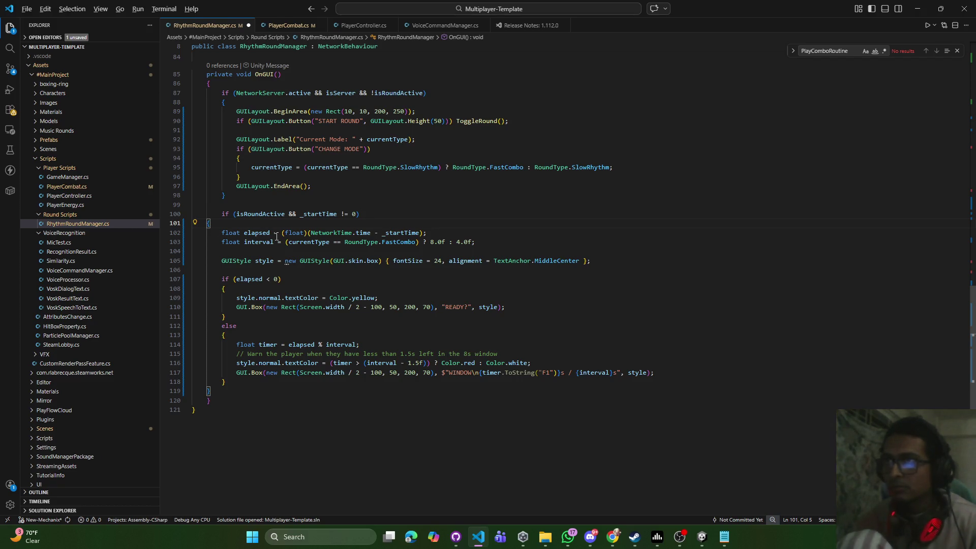
{"action": "key", "text": "ctrl+alt+Down"}
{"action": "key", "text": "ctrl+alt+Down"}
{"action": "key", "text": "ctrl+alt+Down"}
{"action": "key", "text": "ctrl+alt+Down"}
{"action": "key", "text": "ctrl+alt+Down"}
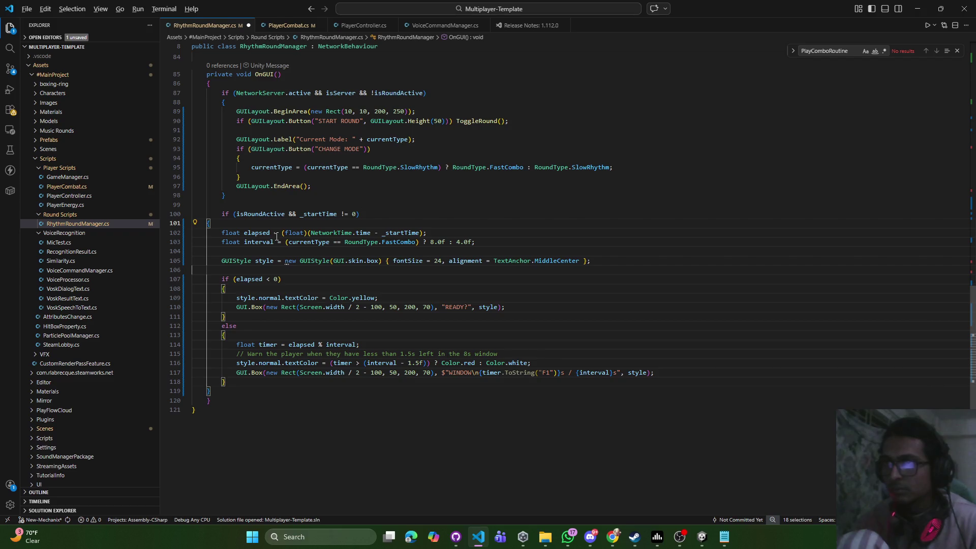
{"action": "key", "text": "Tab"}
{"action": "key", "text": "ctrl+s"}
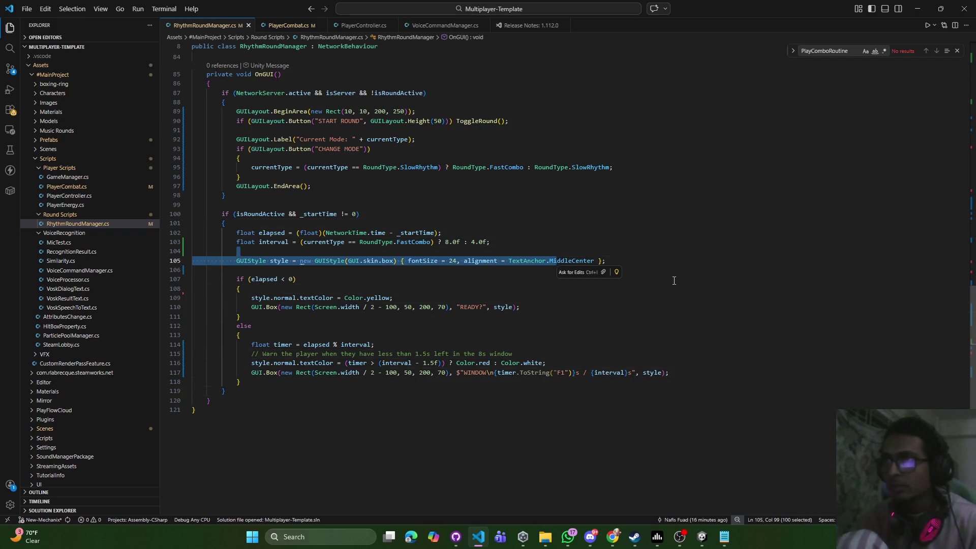
Make the WINDOW countdown text red when timer exceeds interval minus 1.5f, otherwise white
{"action": "left_click", "coordinate": [674, 281]}
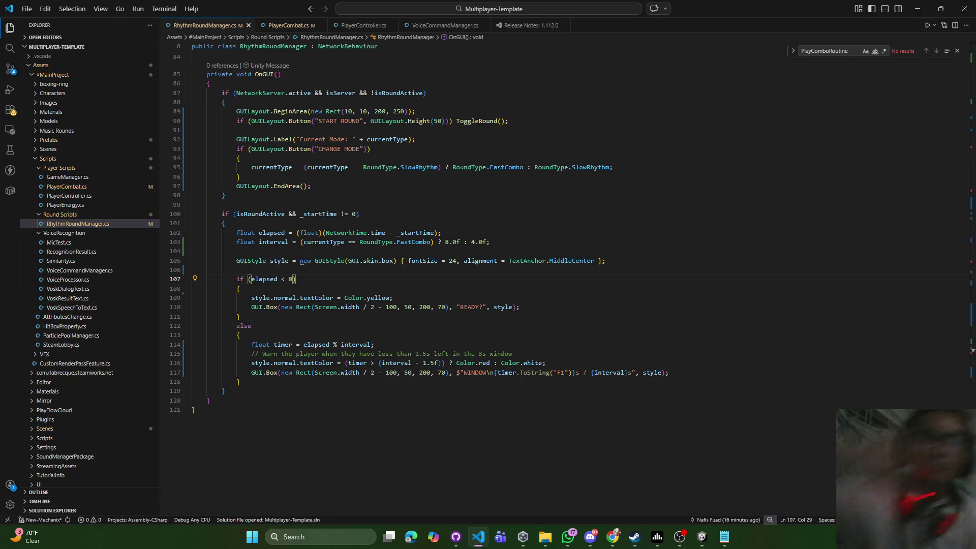
{"action": "key", "text": "alt+Tab"}
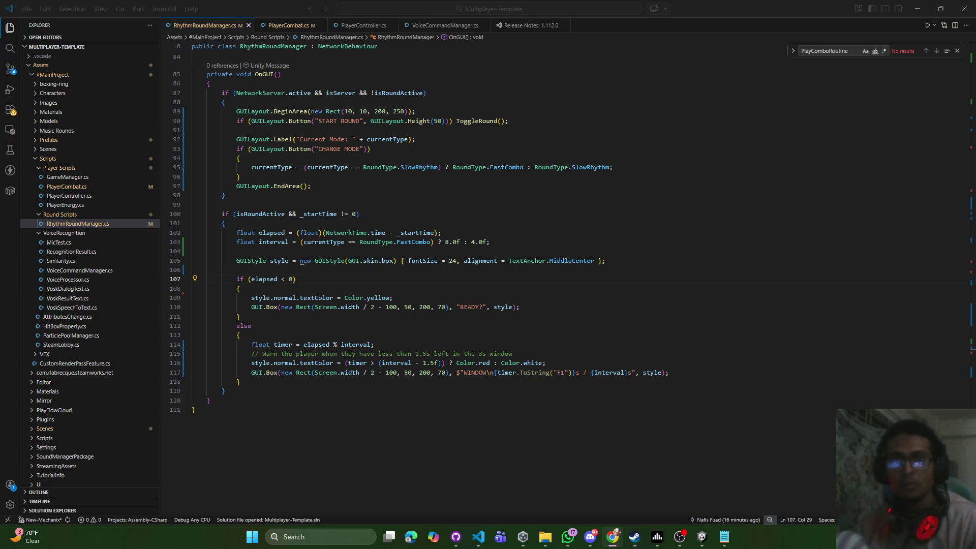
{"action": "key", "text": "alt+Tab"}
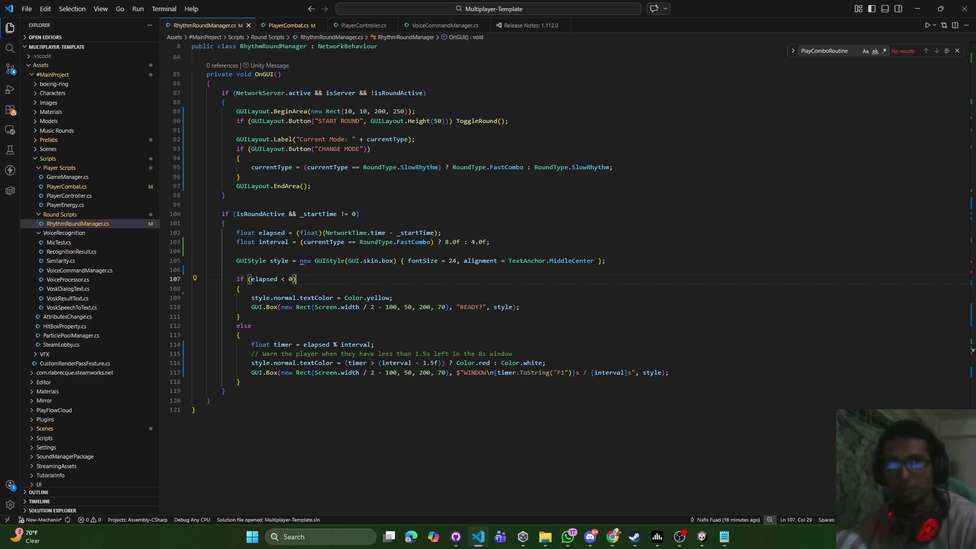
{"action": "key", "text": "alt+Tab"}
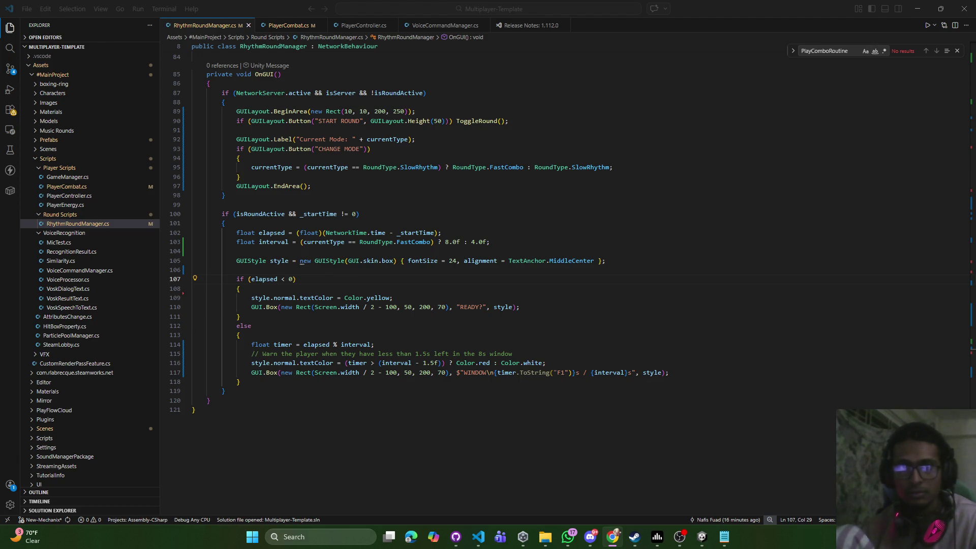
{"action": "left_click", "coordinate": [478, 537]}
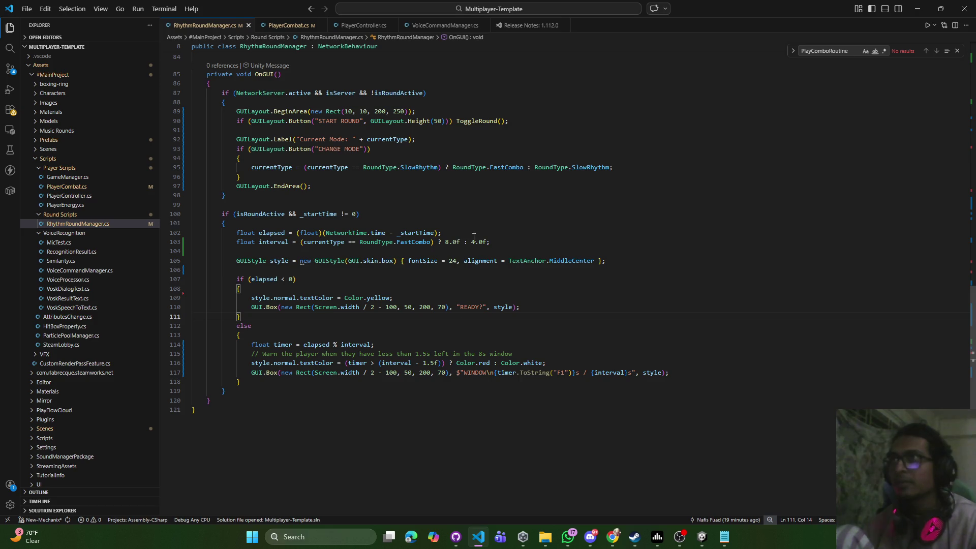
Review ProcessWords in VoiceCommandManager.cs, then minimize VS Code so Unity recompiles the scripts
{"action": "left_click", "coordinate": [442, 25]}
{"action": "scroll", "coordinate": [393, 279], "scroll_direction": "up", "scroll_amount": 5}
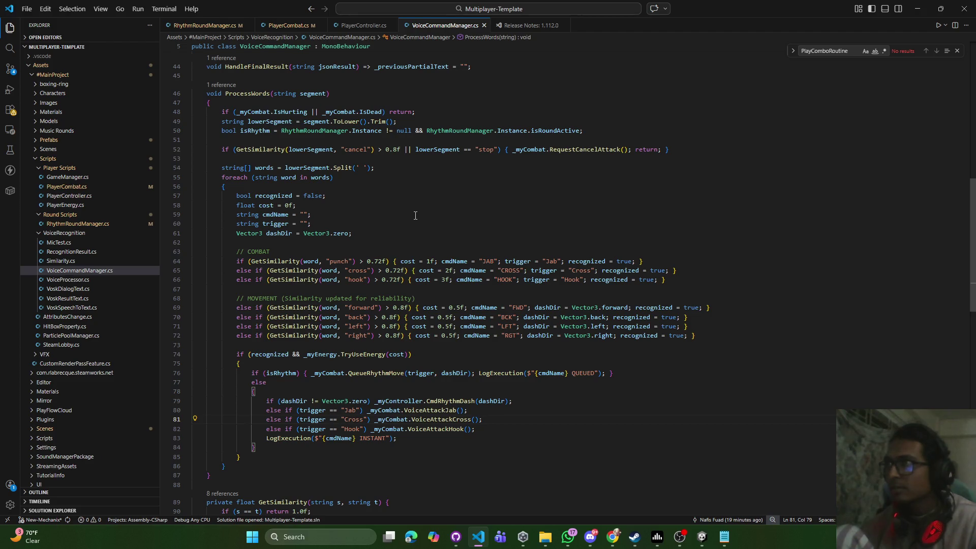
{"action": "scroll", "coordinate": [418, 220], "scroll_direction": "up", "scroll_amount": 3}
{"action": "scroll", "coordinate": [421, 223], "scroll_direction": "down", "scroll_amount": 3}
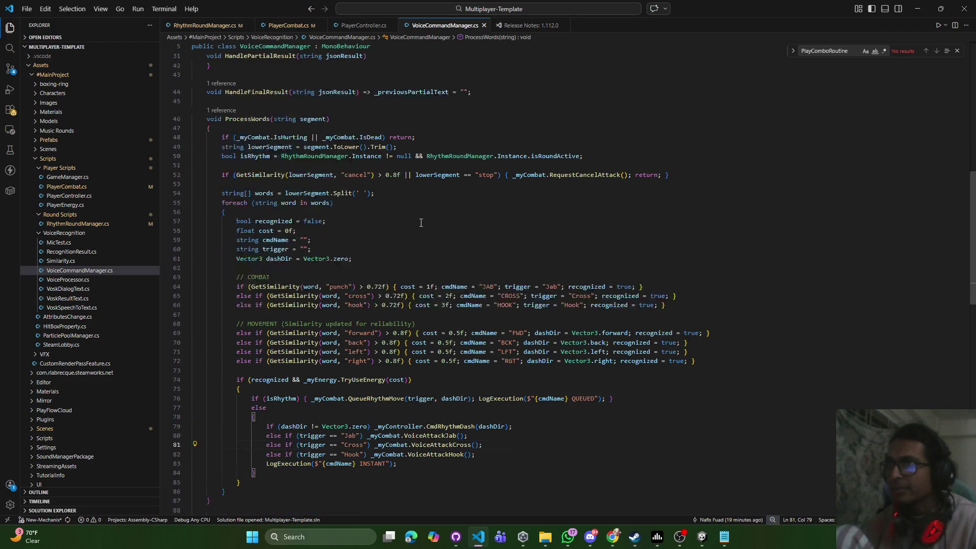
{"action": "scroll", "coordinate": [364, 288], "scroll_direction": "down", "scroll_amount": 1}
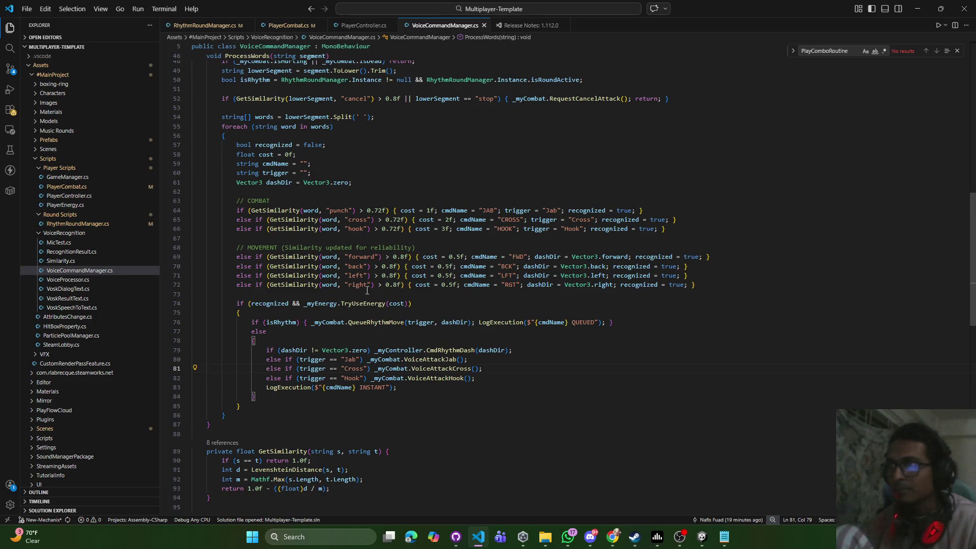
{"action": "left_click_drag", "start_coordinate": [227, 402], "coordinate": [208, 174]}
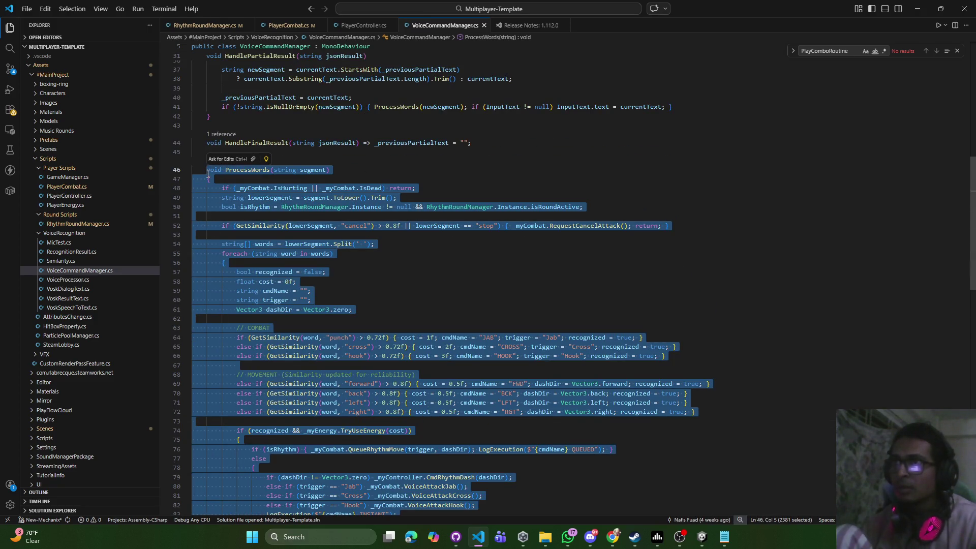
{"action": "left_click", "coordinate": [476, 309]}
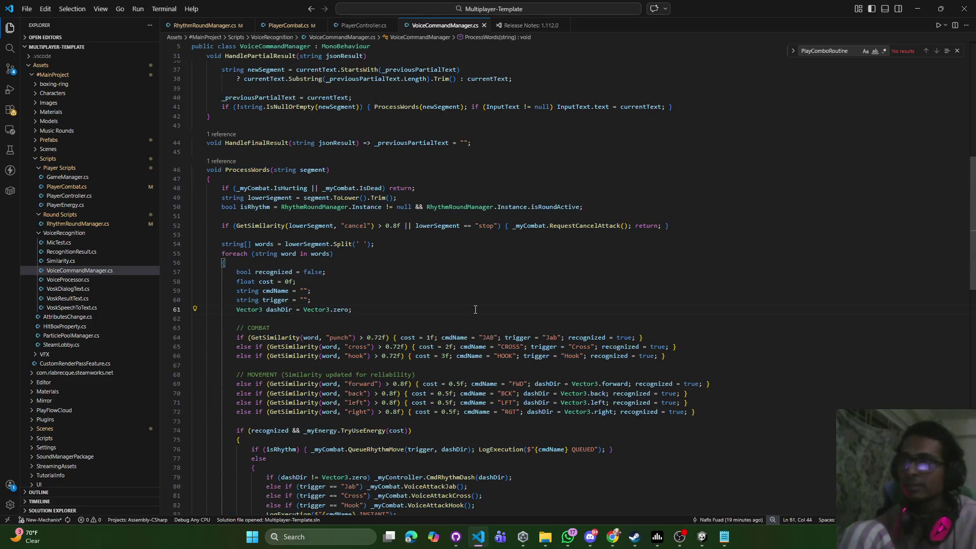
{"action": "left_click", "coordinate": [917, 11]}
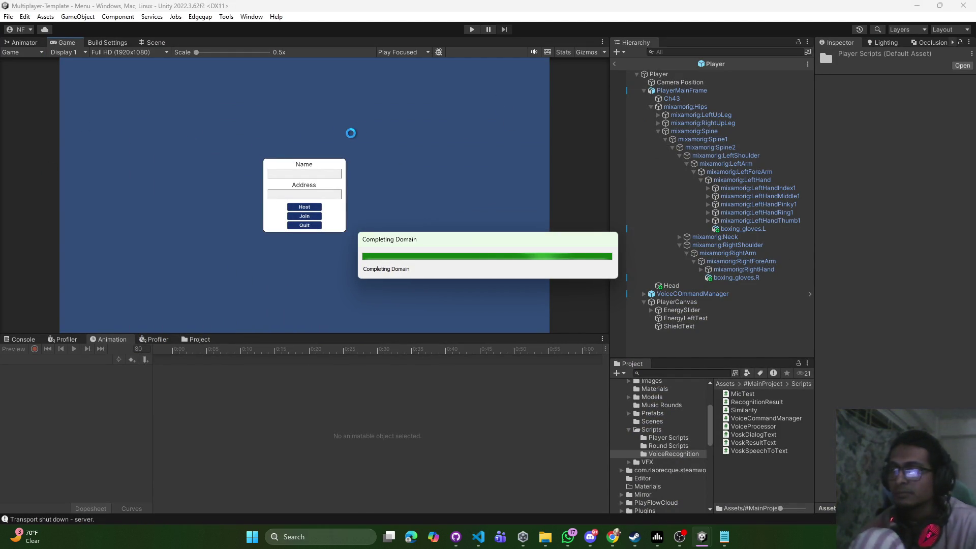
Exit the Player prefab to the Menu scene, enter Play mode, and host a Lobby game
{"action": "left_click", "coordinate": [615, 65]}
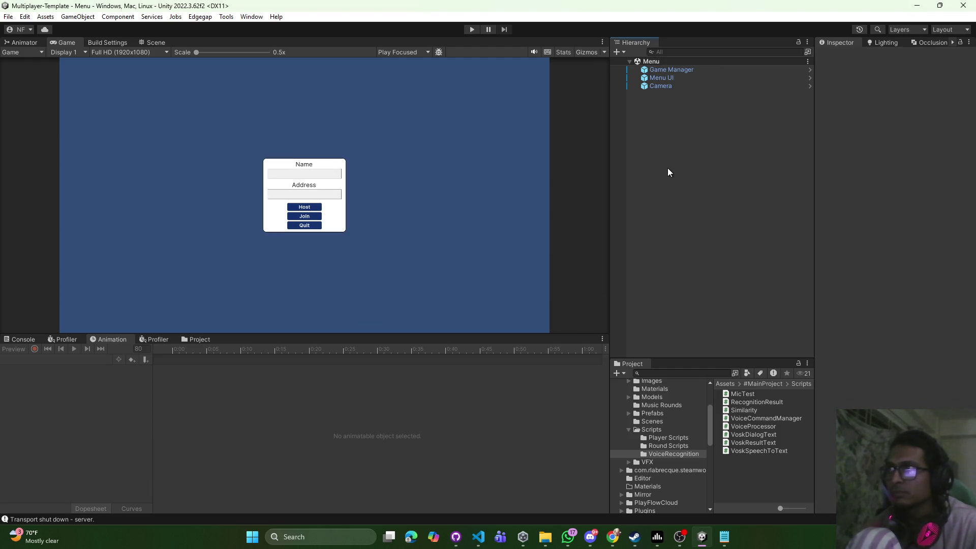
{"action": "left_click", "coordinate": [470, 29]}
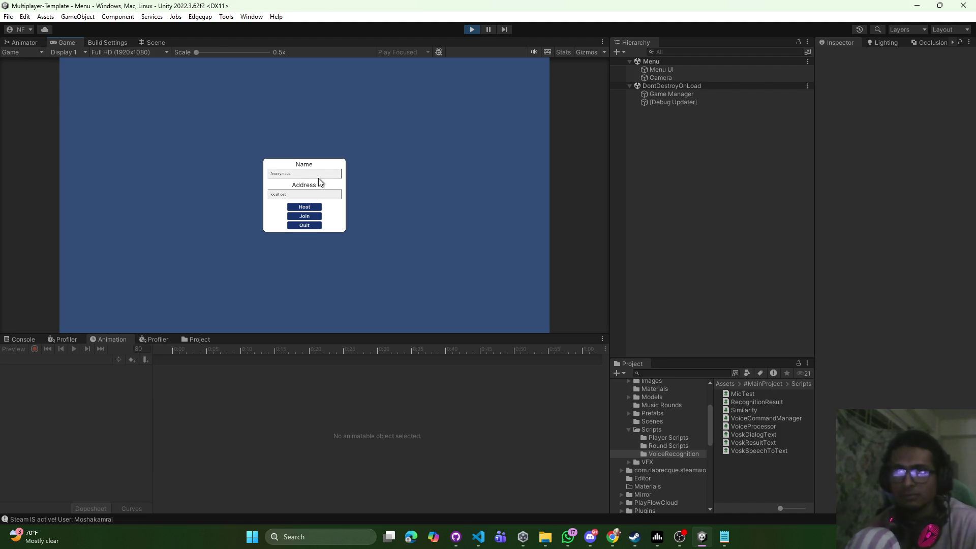
{"action": "left_click", "coordinate": [319, 205]}
{"action": "key", "text": "Escape"}
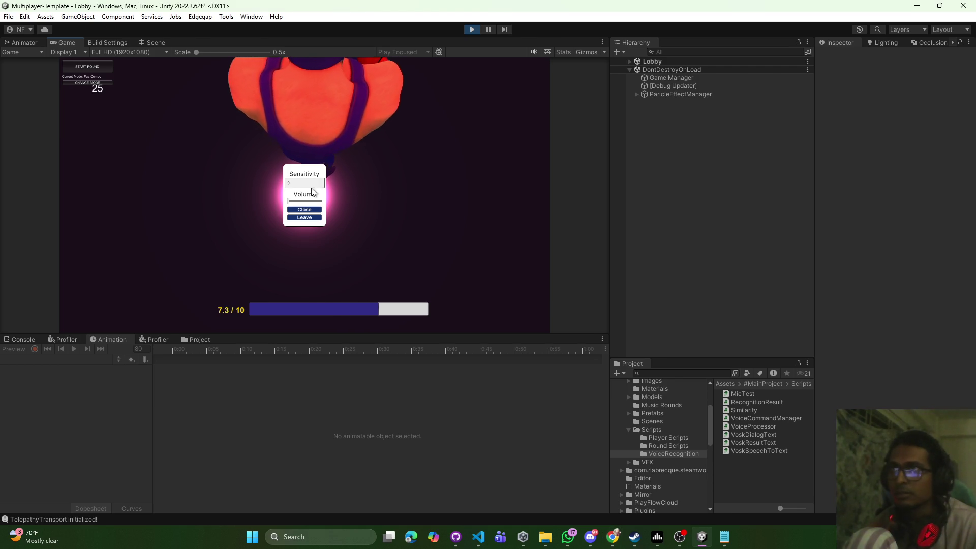
Show the Console tab and start the rhythm round via the START ROUND button
{"action": "left_click", "coordinate": [305, 209]}
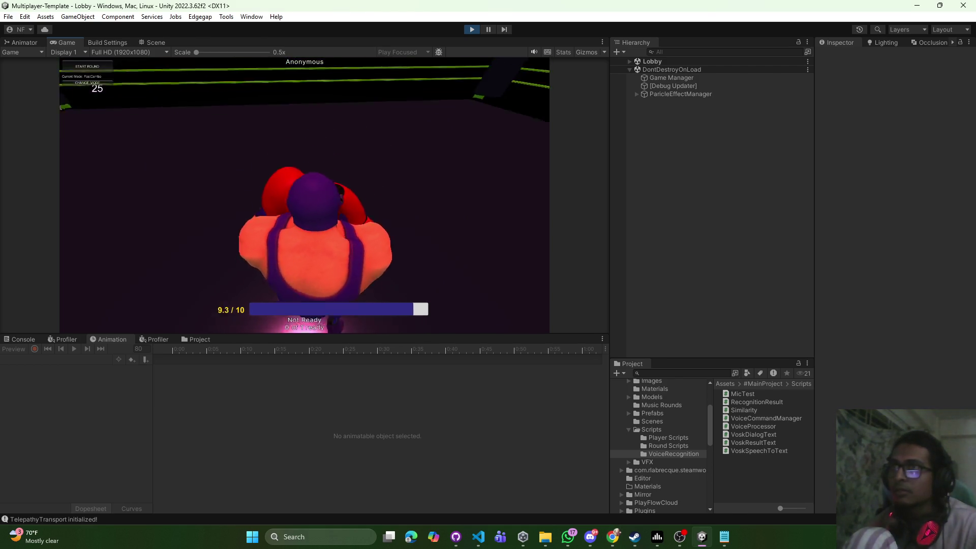
{"action": "key", "text": "Escape"}
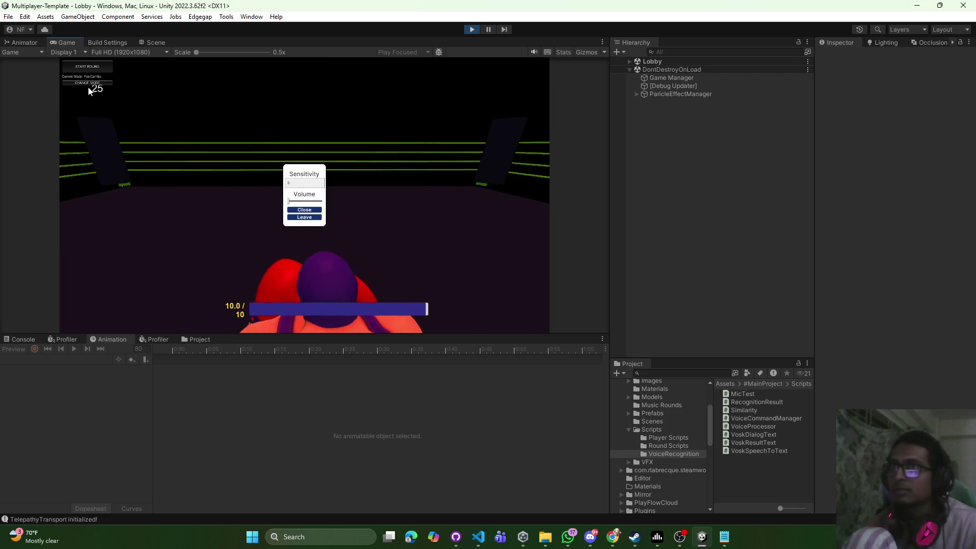
{"action": "left_click", "coordinate": [315, 211]}
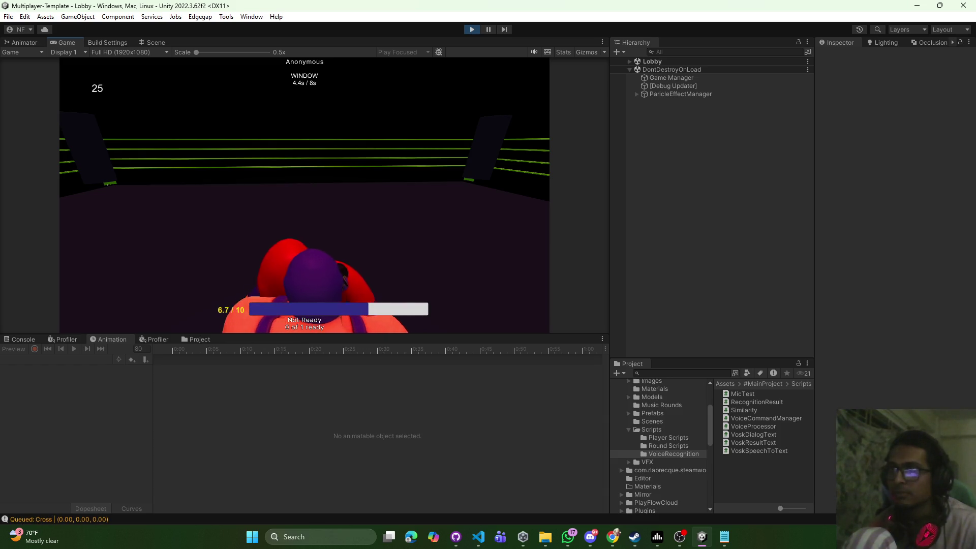
{"action": "key", "text": "Escape"}
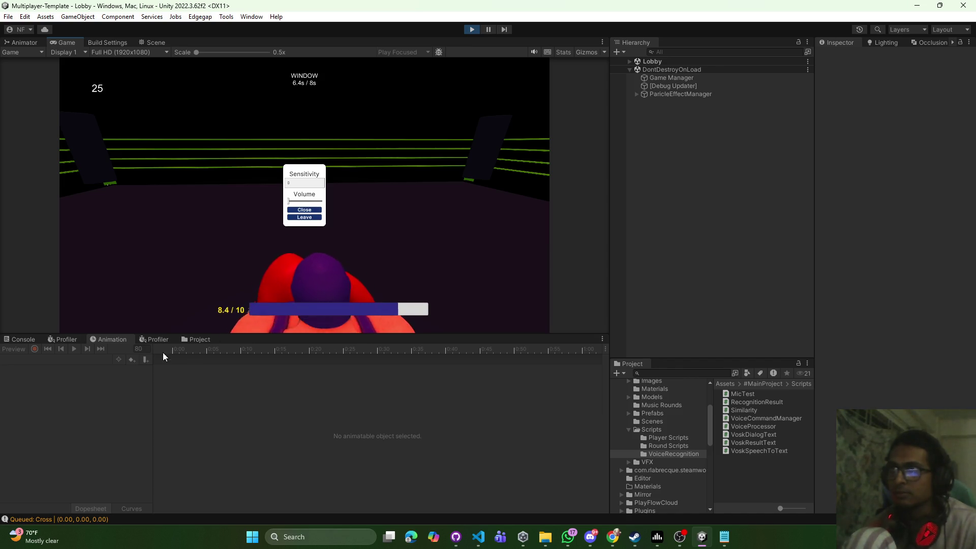
{"action": "left_click", "coordinate": [26, 339]}
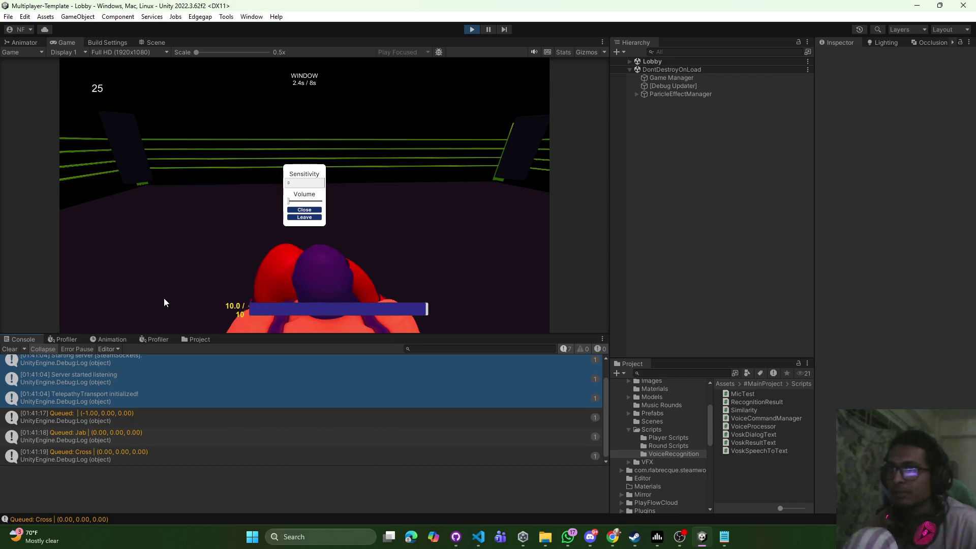
{"action": "left_click", "coordinate": [304, 209]}
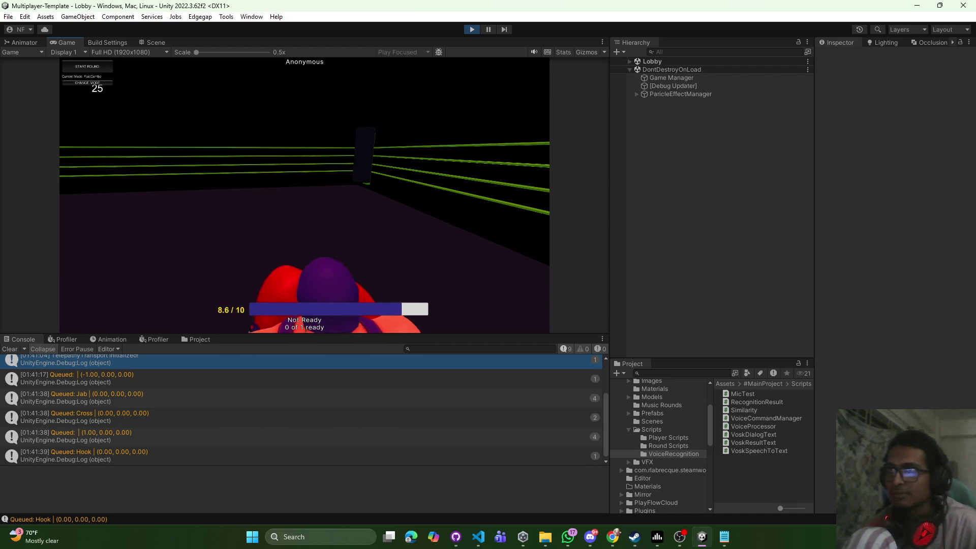
{"action": "key", "text": "Escape"}
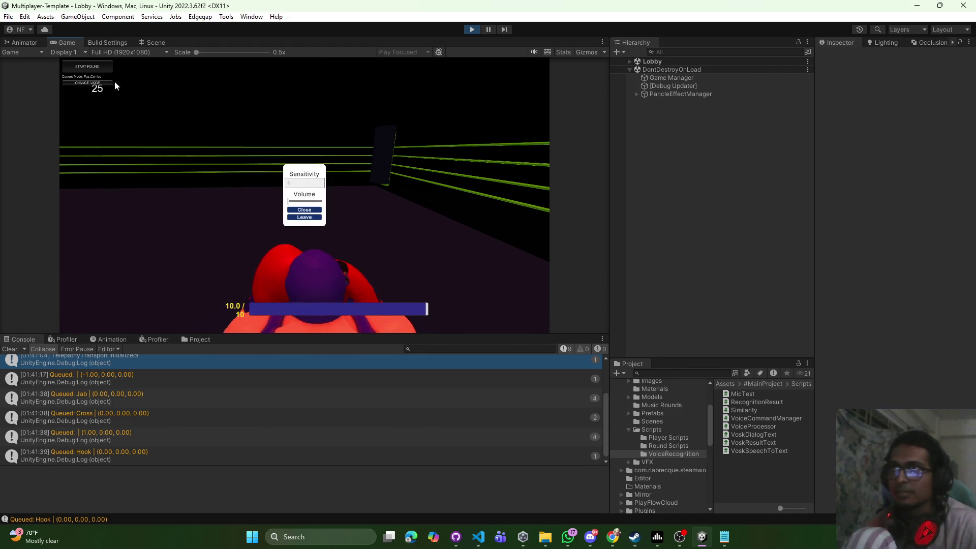
{"action": "left_click", "coordinate": [93, 67]}
{"action": "left_click", "coordinate": [301, 209]}
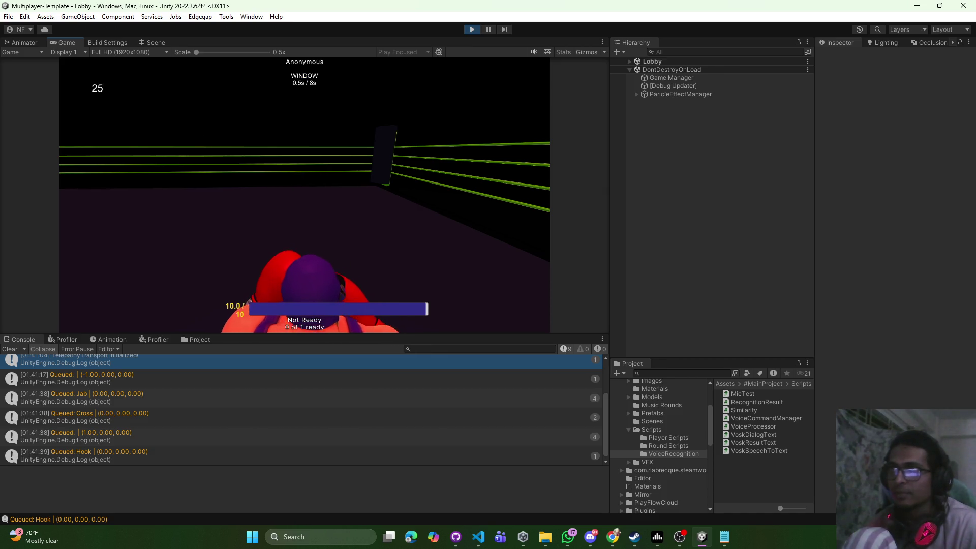
Queue two leftward moves followed by a Jab, Cross and Hook combo
{"action": "key", "text": "a"}
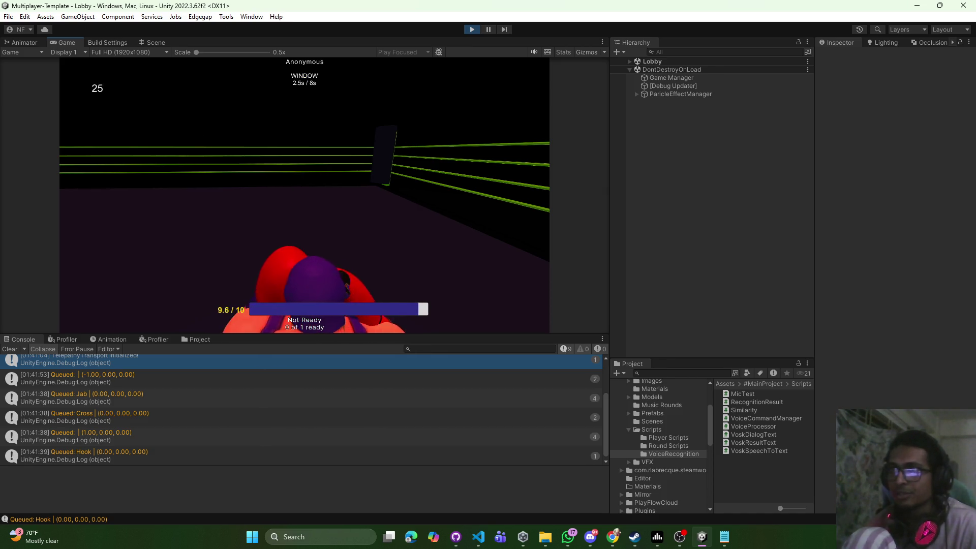
{"action": "key", "text": "a"}
{"action": "key", "text": "j"}
{"action": "key", "text": "k"}
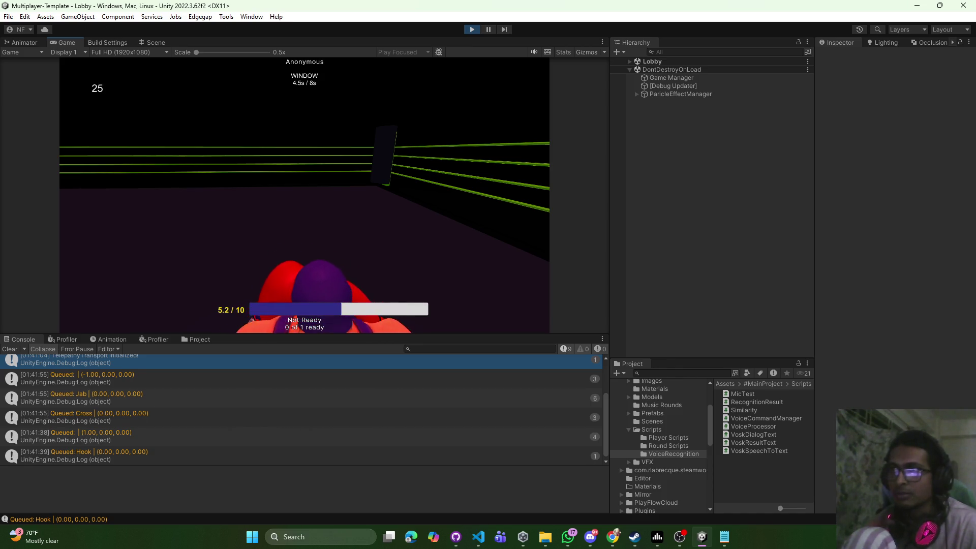
{"action": "key", "text": "l"}
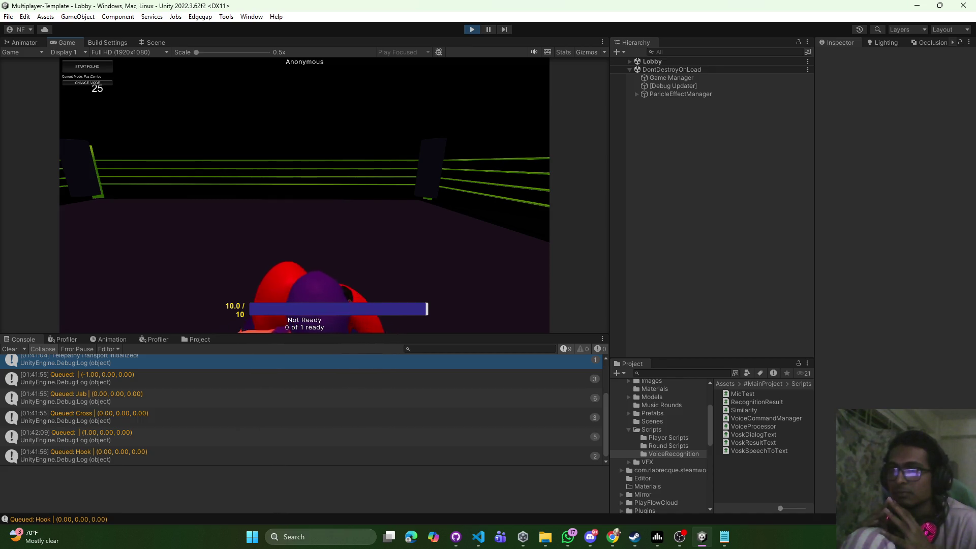
{"action": "key", "text": "Escape"}
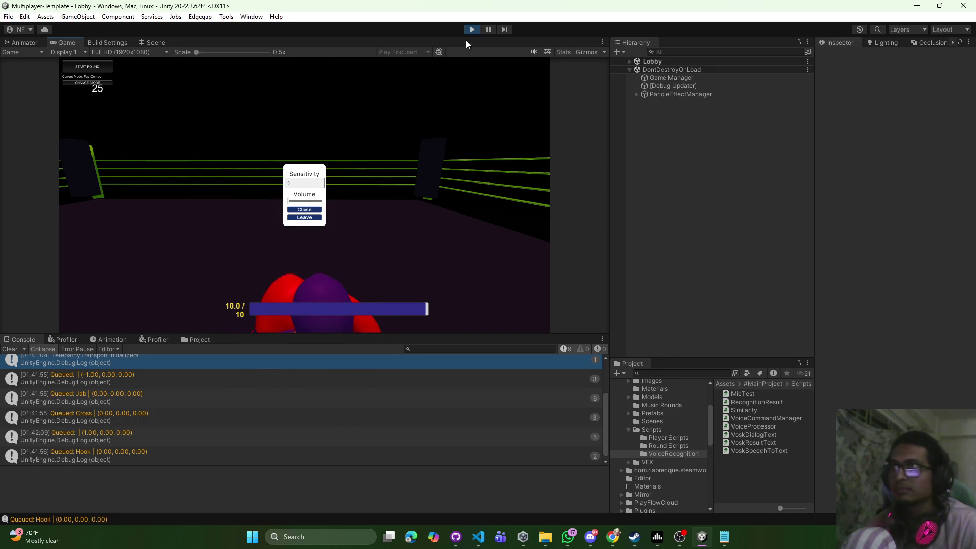
Shut down the host session back to the Menu scene and switch to VoiceCommandManager.cs
{"action": "left_click", "coordinate": [472, 31]}
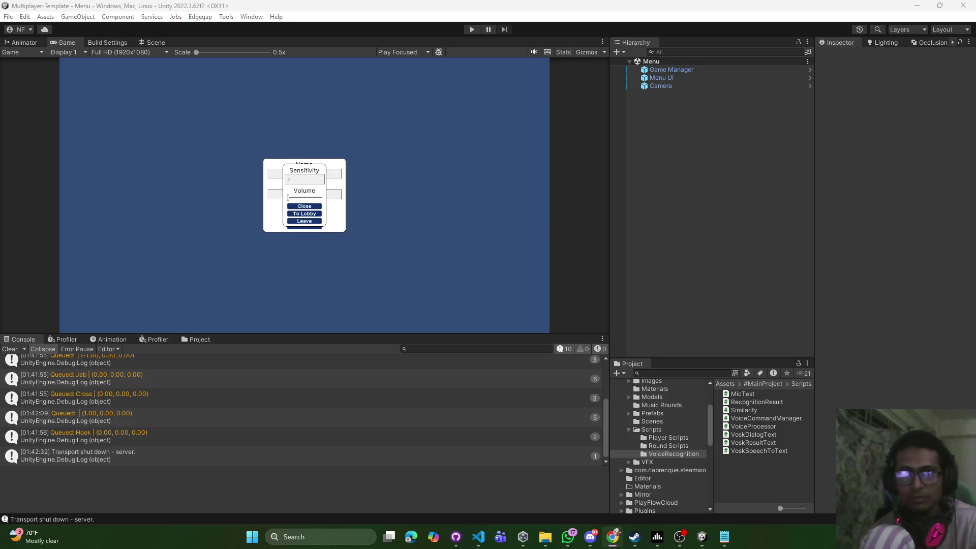
{"action": "key", "text": "alt+Tab"}
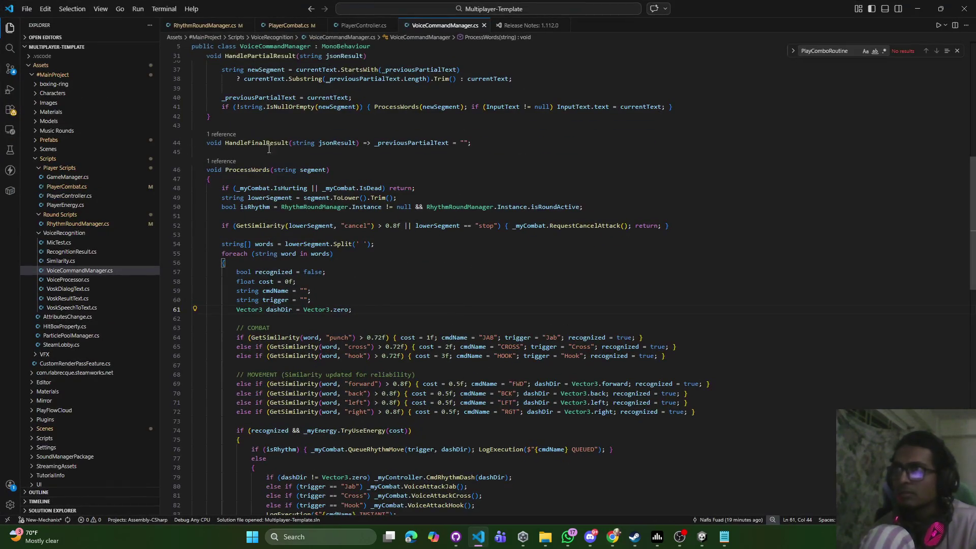
Open PlayerCombat.cs and scroll through its combo queueing and PlayComboRoutine code
{"action": "left_click", "coordinate": [287, 25]}
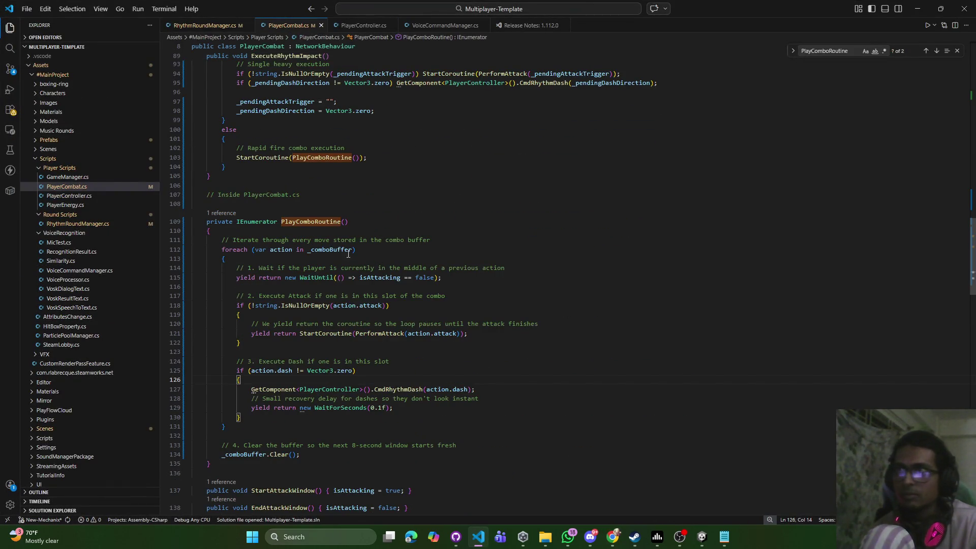
{"action": "scroll", "coordinate": [348, 254], "scroll_direction": "up", "scroll_amount": 5}
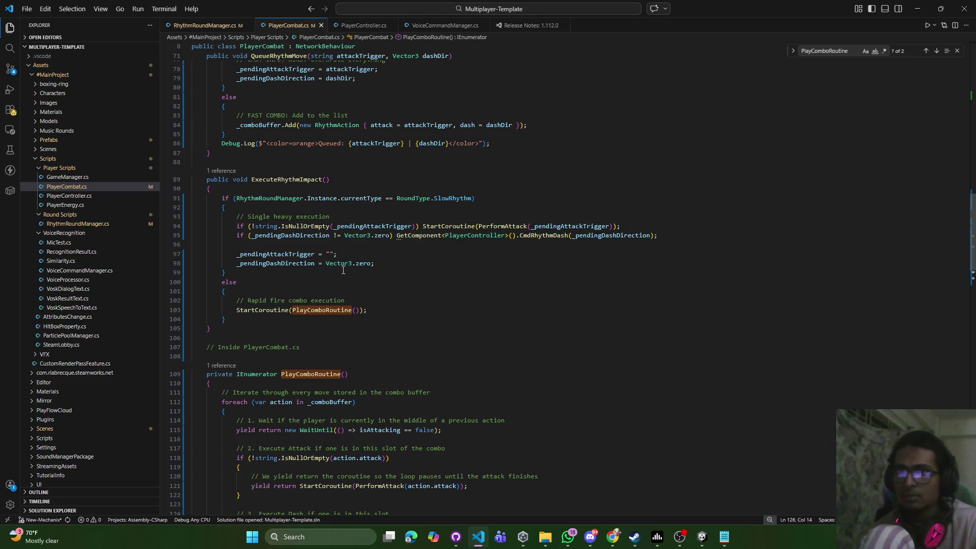
{"action": "scroll", "coordinate": [350, 275], "scroll_direction": "up", "scroll_amount": 3}
{"action": "scroll", "coordinate": [356, 277], "scroll_direction": "up", "scroll_amount": 2}
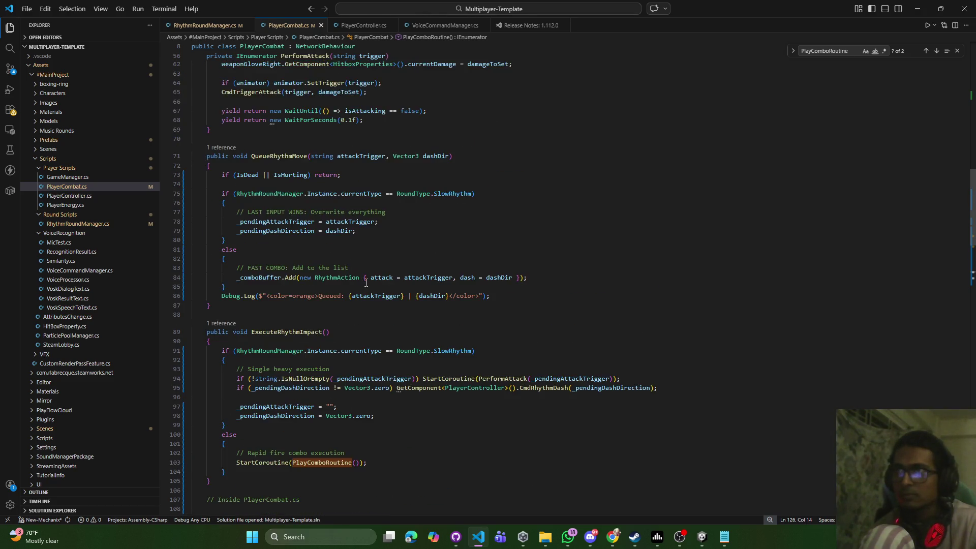
{"action": "scroll", "coordinate": [365, 282], "scroll_direction": "down", "scroll_amount": 6}
{"action": "scroll", "coordinate": [366, 283], "scroll_direction": "down", "scroll_amount": 5}
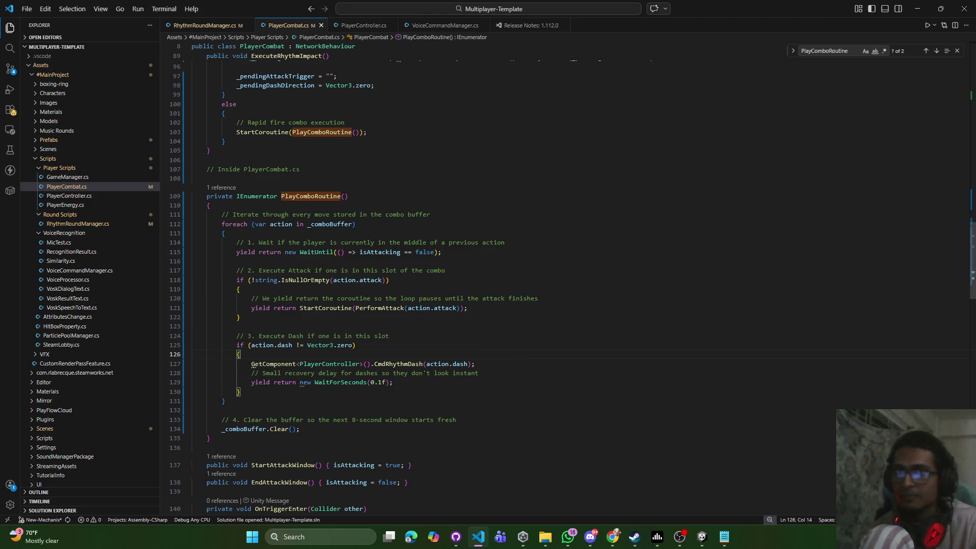
Consult the browser, then select the entire QueueRhythmMove method for replacement
{"action": "key", "text": "alt+Tab"}
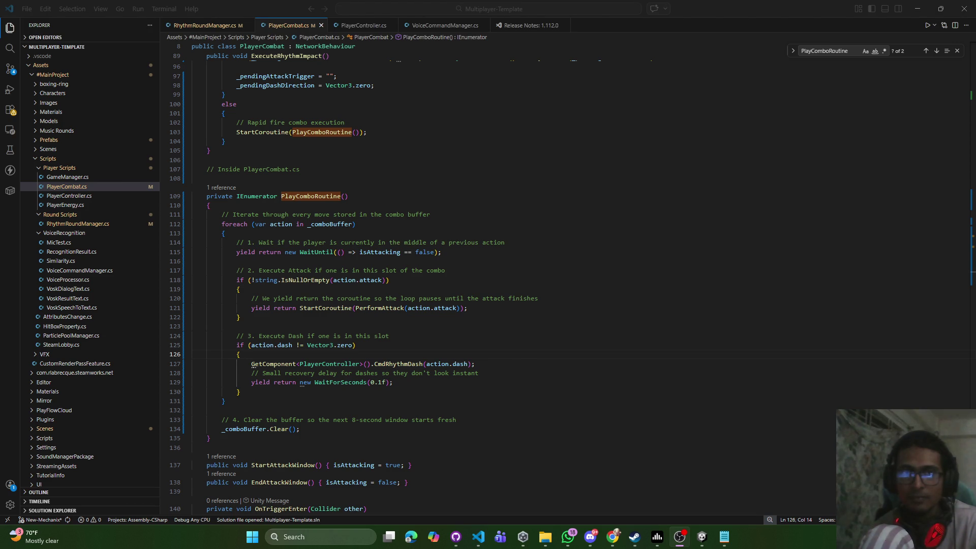
{"action": "key", "text": "alt+Tab"}
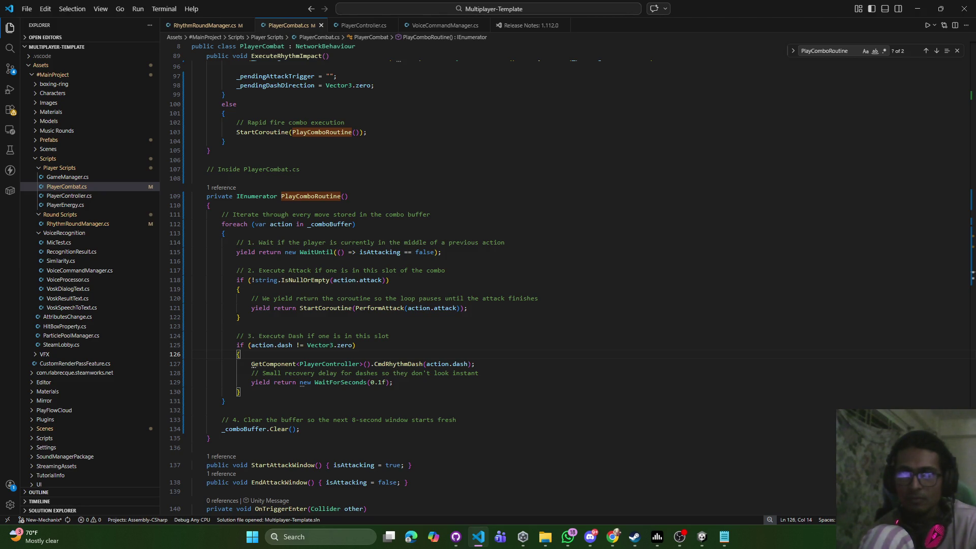
{"action": "key", "text": "alt+Tab"}
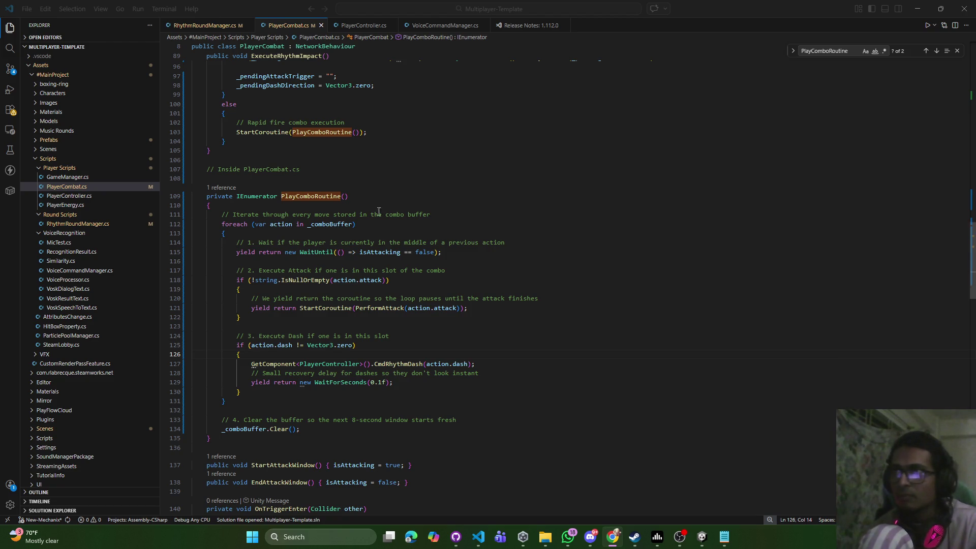
{"action": "scroll", "coordinate": [384, 227], "scroll_direction": "up", "scroll_amount": 5}
{"action": "scroll", "coordinate": [392, 244], "scroll_direction": "up", "scroll_amount": 3}
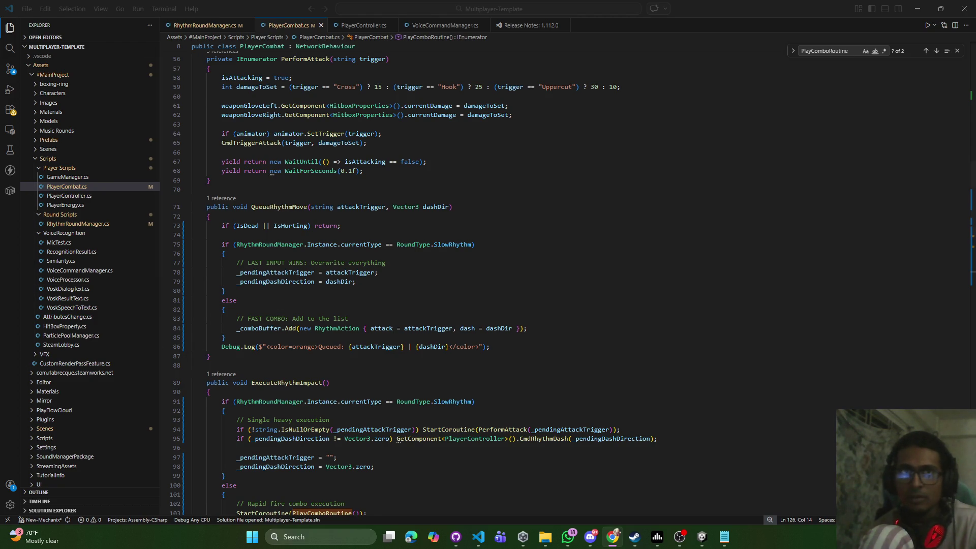
{"action": "left_click_drag", "start_coordinate": [210, 357], "coordinate": [209, 211]}
Paste the QueueRhythmMove version capping combos at 4 moves, then return to RhythmRoundManager.cs
{"action": "type", "text": "public void QueueRhythmMove(string attackTrigger, Vector3 dashDir) {     if (IsDead || IsHurting) return;      if (RhythmRoundManager.Instance.currentType == RoundType.SlowRhythm)     {         // SLOW RHYTHM: Last input overwrites everything         _pendingAttackTrigger = attackTrigger;         _pendingDashDirection = dashDir;     }     else     {         // FAST COMBO: Limit strictly to 4 moves         if (_comboBuffer.Count < 4)         {             _comboBuffer.Add(new RhythmAction { attack = attackTrigger, dash = dashDir });             Debug.Log($\"<color=lime>Combo Slot {_comboBuffer.Count}/4: {attackTrigger}</color>\");         }         else         {             Debug.Log(\"<color=red>MAX COMBO REACHED (4/4)</color>\");         }     } }"}
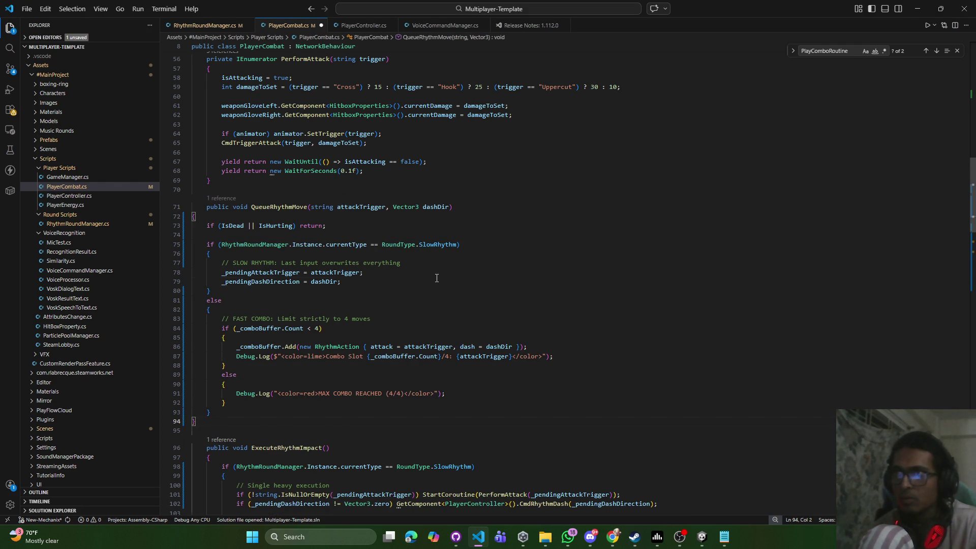
{"action": "key", "text": "alt+Tab"}
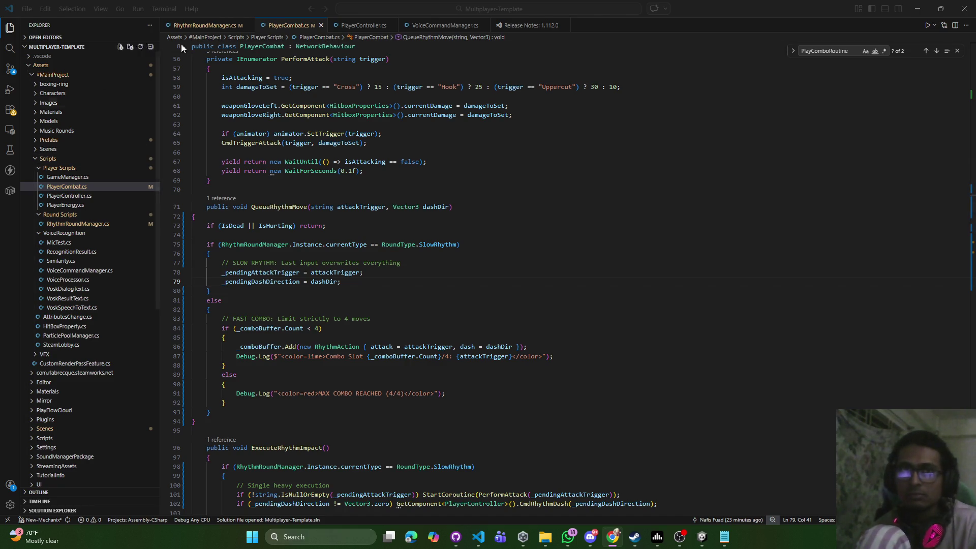
{"action": "left_click", "coordinate": [205, 25]}
Replace RhythmRoundManager's Update method with the revised pulse-timing code and save
{"action": "scroll", "coordinate": [314, 187], "scroll_direction": "up", "scroll_amount": 14}
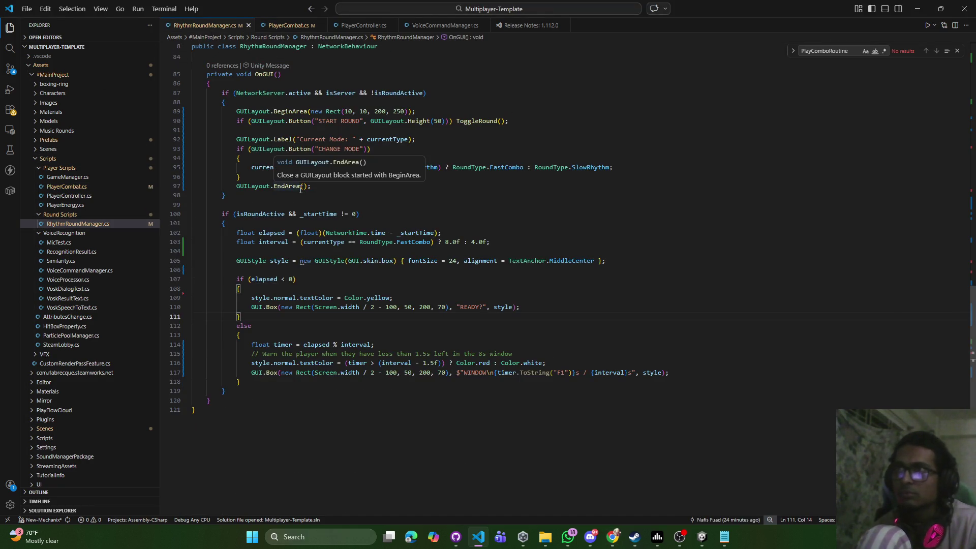
{"action": "scroll", "coordinate": [302, 194], "scroll_direction": "up", "scroll_amount": 12}
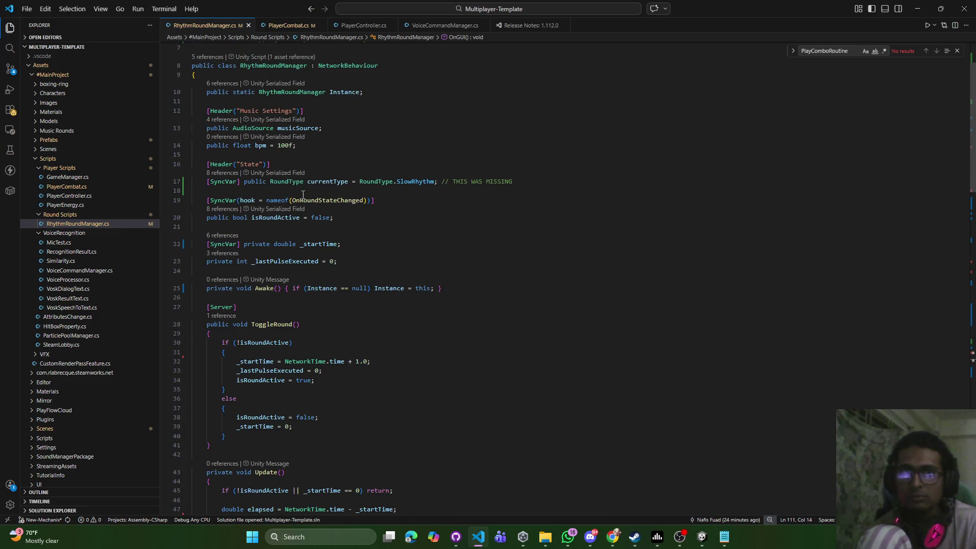
{"action": "scroll", "coordinate": [303, 196], "scroll_direction": "down", "scroll_amount": 8}
{"action": "scroll", "coordinate": [304, 197], "scroll_direction": "down", "scroll_amount": 3}
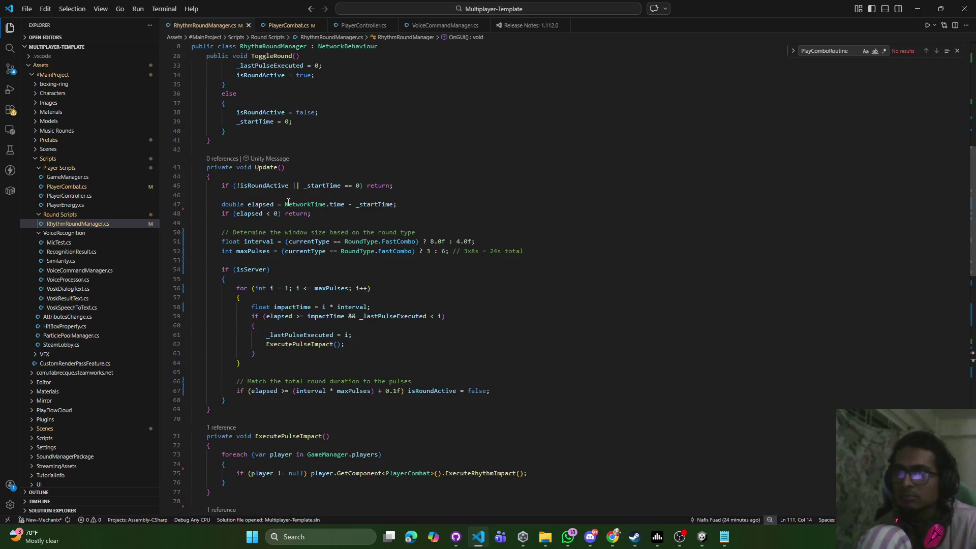
{"action": "mouse_move", "coordinate": [212, 409]}
{"action": "left_mouse_down"}
{"action": "mouse_move", "coordinate": [224, 186]}
{"action": "mouse_move", "coordinate": [207, 167]}
{"action": "left_mouse_up"}
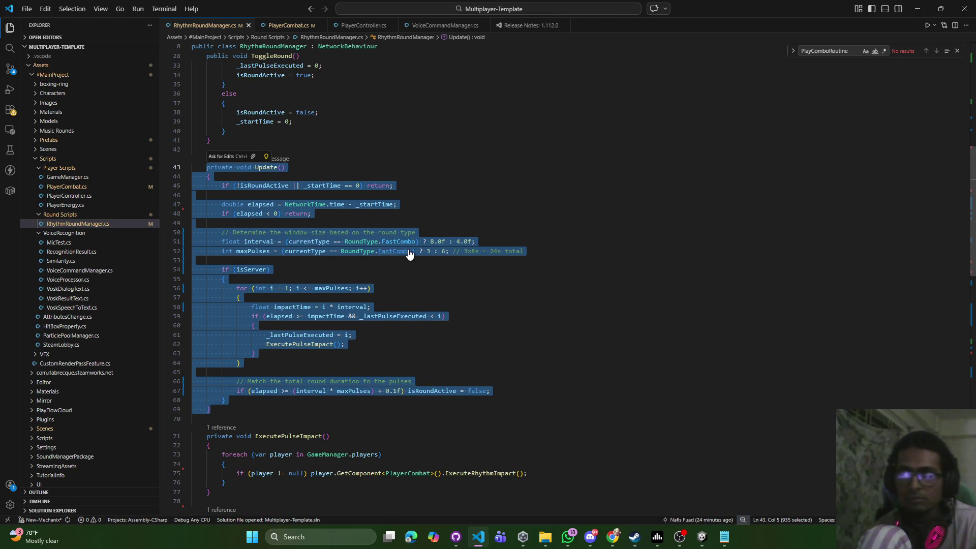
{"action": "type", "text": "private void Update() {     if (!isRoundActive || _startTime == 0) return;      double elapsed = NetworkTime.time - _startTime;     if (elapsed < 0) return;      // Fast Combo uses an 8-second window for those 4 moves     float interval = (currentType == RoundType.FastCombo) ? 8.0f : 4.0f;     int maxPulses = (currentType == RoundType.FastCombo) ? 3 : 6;      if (isServer)     {         for (int i = 1; i <= maxPulses; i++)         {             float impactTime = i * interval;             if (elapsed >= impactTime && _lastPulseExecuted < i)             {                 _lastPulseExecuted = i;                 ExecutePulseImpact();             }         }          if (elapsed >= (interval * maxPulses) + 0.1f) isRoundActive = false;     } }"}
{"action": "key", "text": "ctrl+s"}
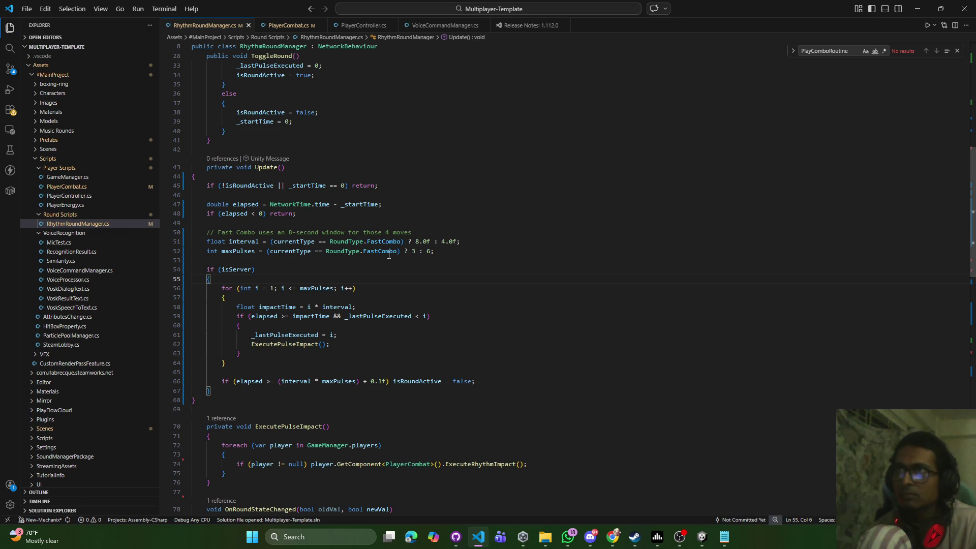
Read through the OnGUI round controls, then bring the Unity editor back up
{"action": "scroll", "coordinate": [386, 264], "scroll_direction": "down", "scroll_amount": 2}
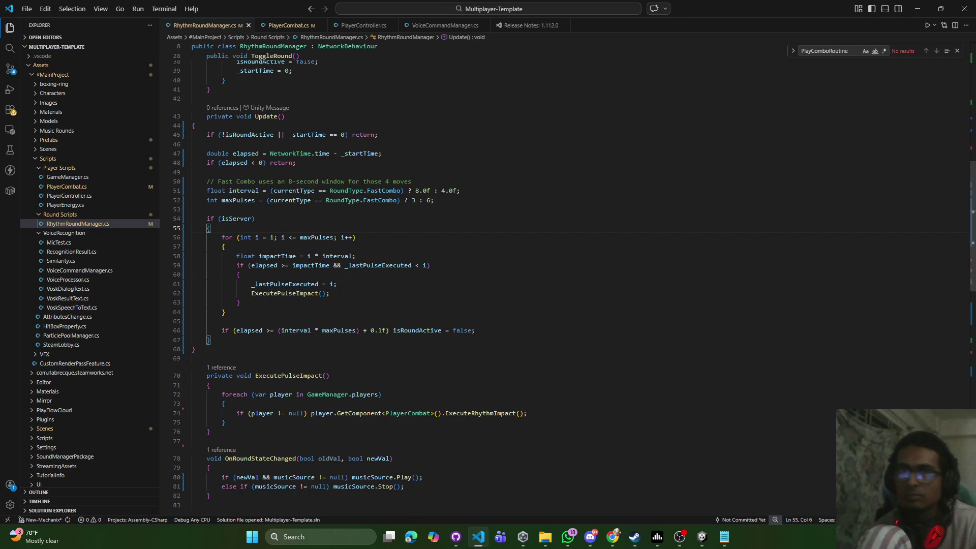
{"action": "scroll", "coordinate": [398, 274], "scroll_direction": "down", "scroll_amount": 6}
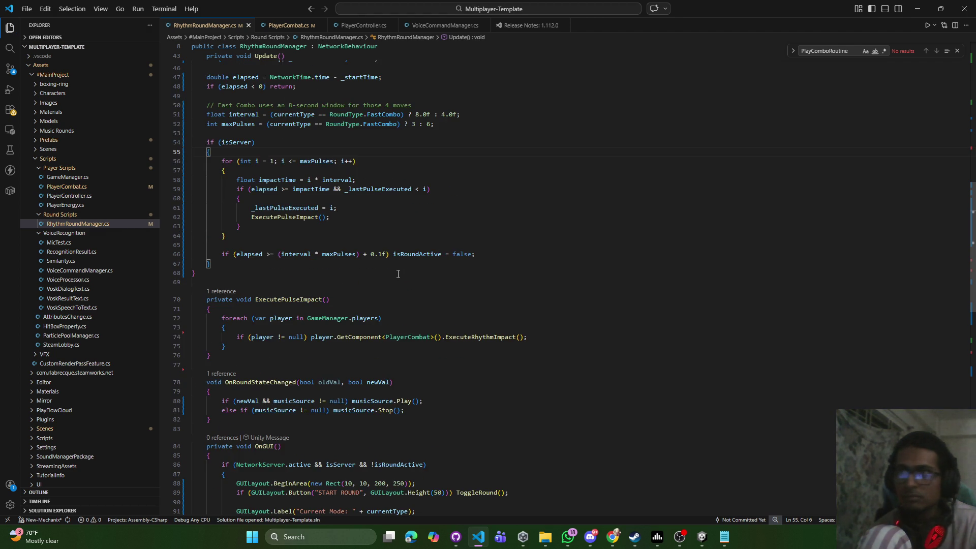
{"action": "scroll", "coordinate": [397, 274], "scroll_direction": "down", "scroll_amount": 5}
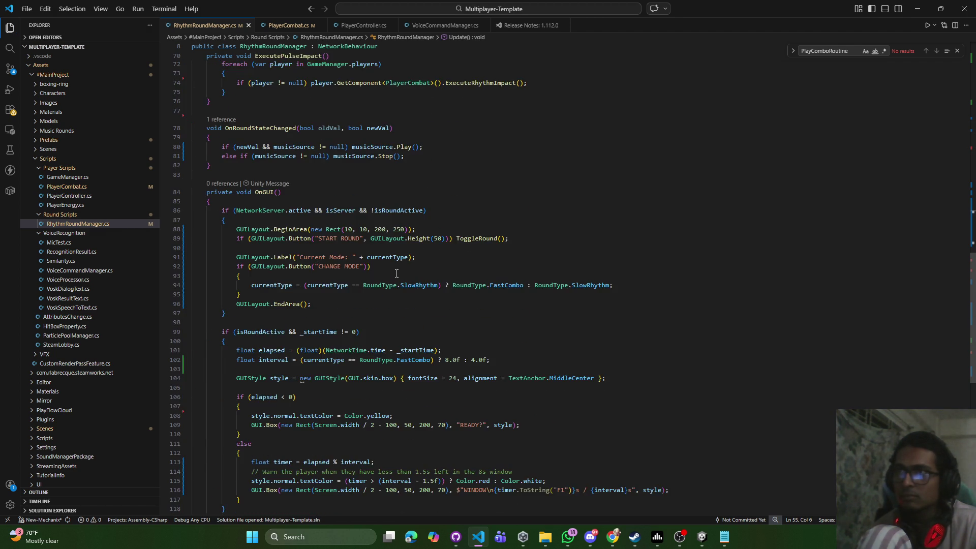
{"action": "scroll", "coordinate": [396, 275], "scroll_direction": "up", "scroll_amount": 17}
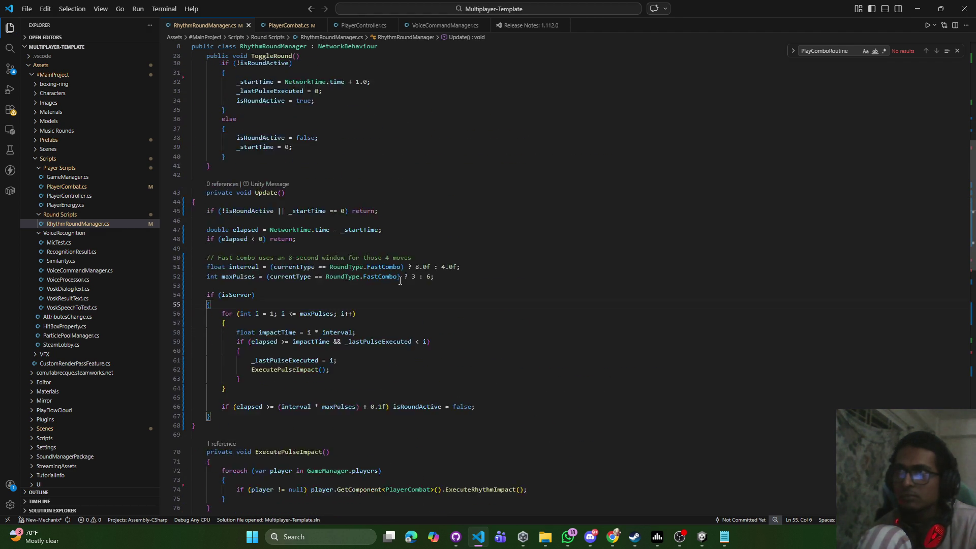
{"action": "scroll", "coordinate": [400, 283], "scroll_direction": "up", "scroll_amount": 2}
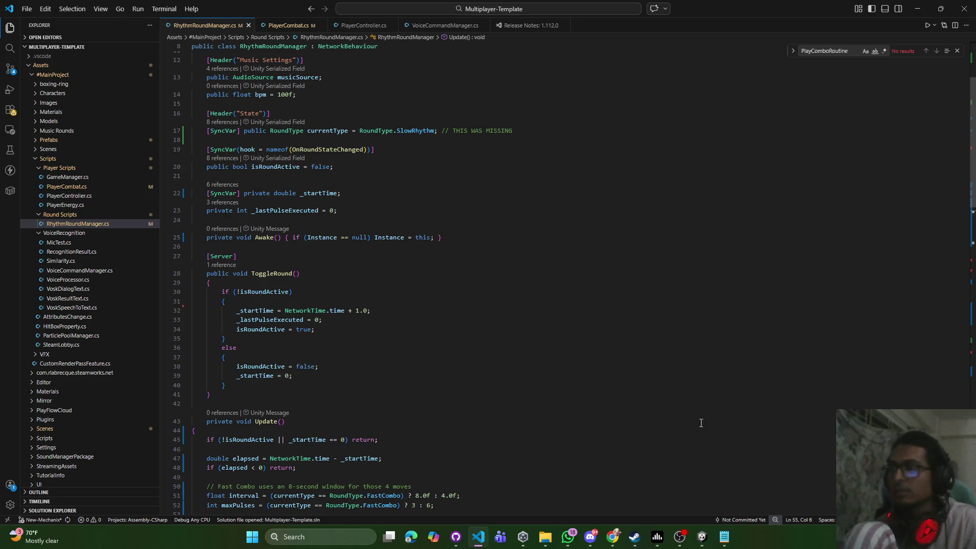
{"action": "left_click", "coordinate": [683, 529]}
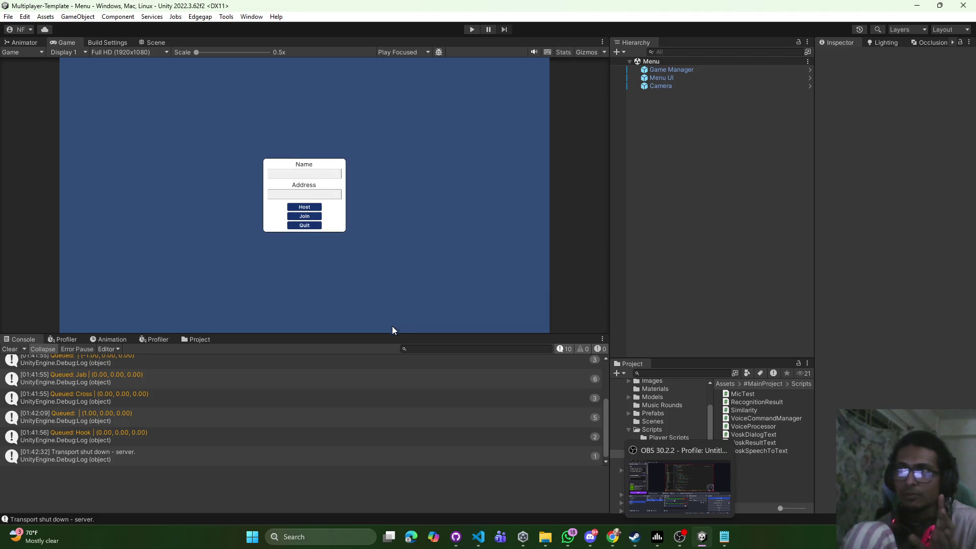
Show the Animation panel and open the Player prefab from Assets > #MainProject > Prefabs
{"action": "left_click", "coordinate": [100, 340]}
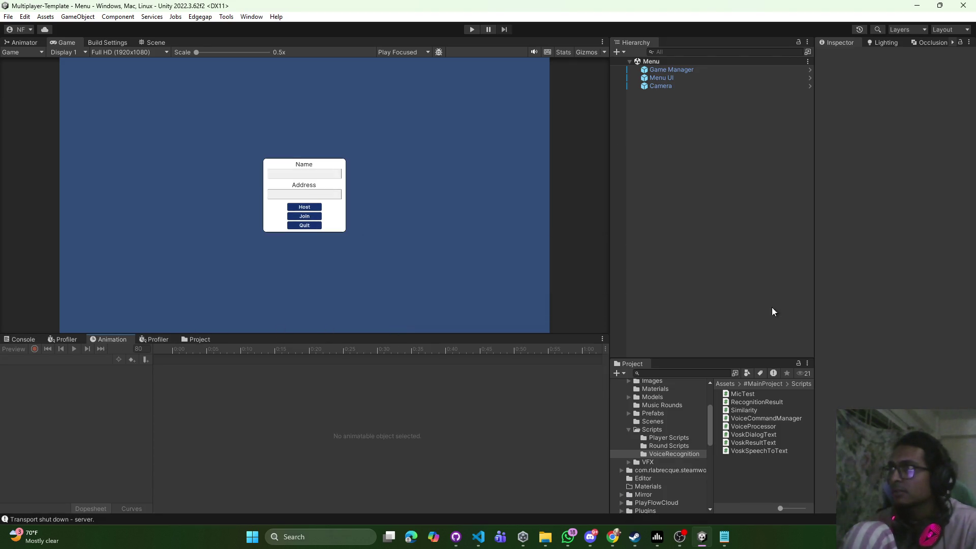
{"action": "left_click", "coordinate": [645, 421]}
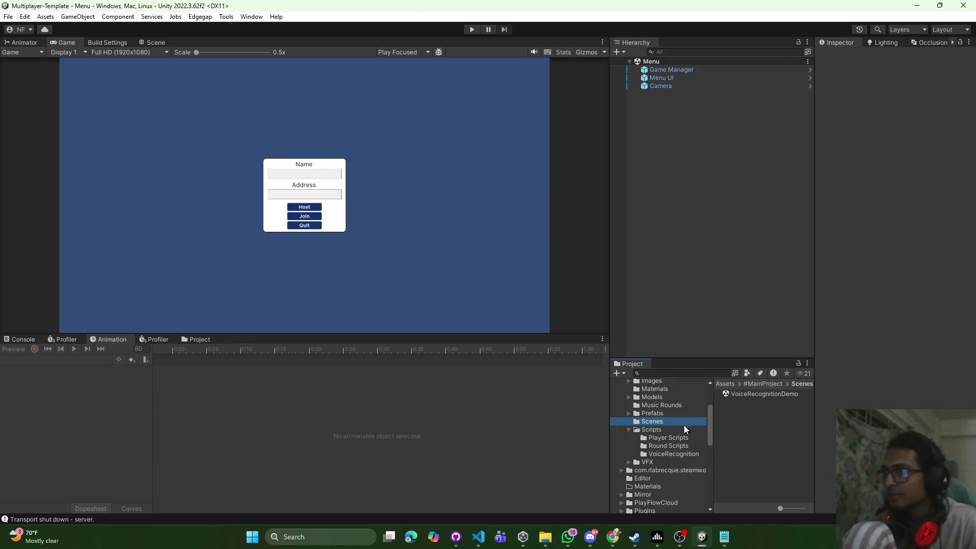
{"action": "left_click", "coordinate": [652, 414]}
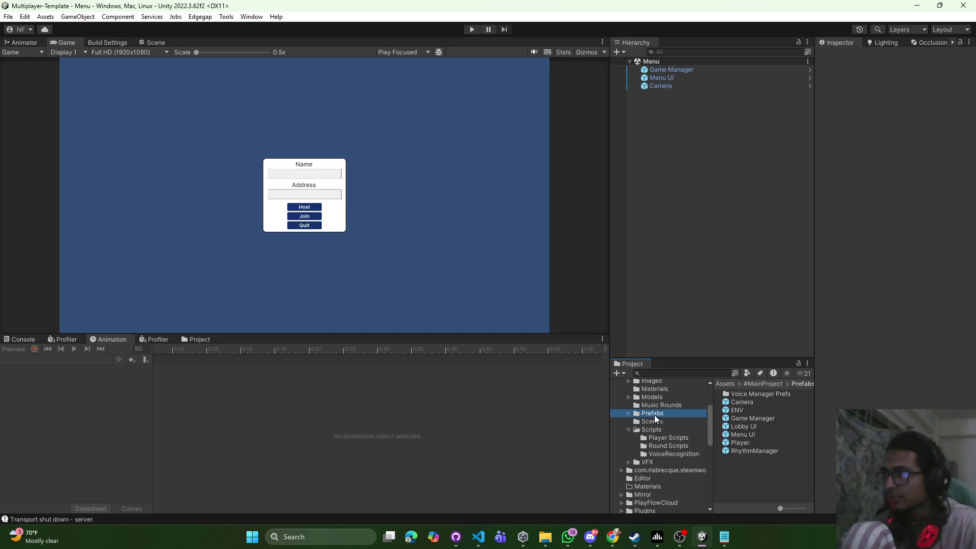
{"action": "double_click", "coordinate": [747, 444]}
{"action": "left_click", "coordinate": [667, 91]}
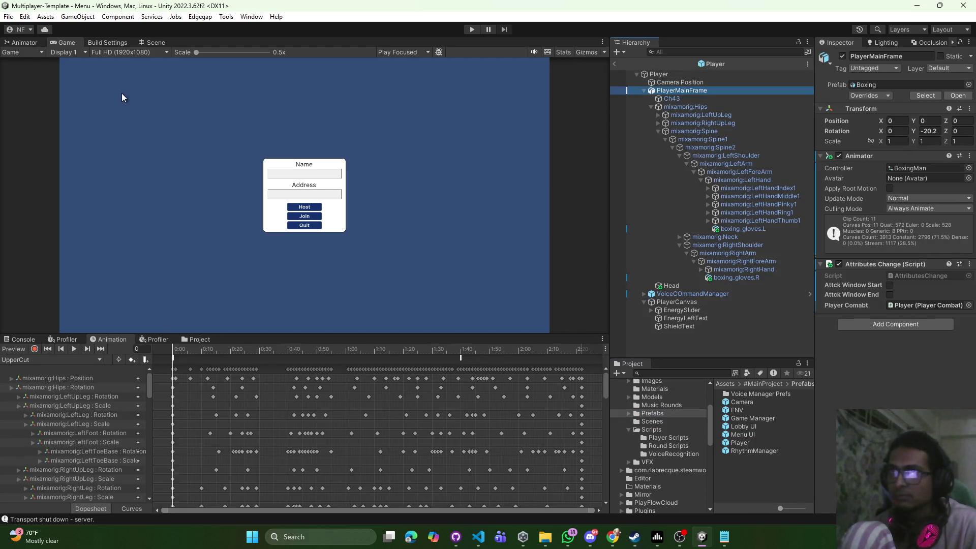
Load the Jab clip and scale all its keyframes to end at 1:50
{"action": "left_click", "coordinate": [157, 44]}
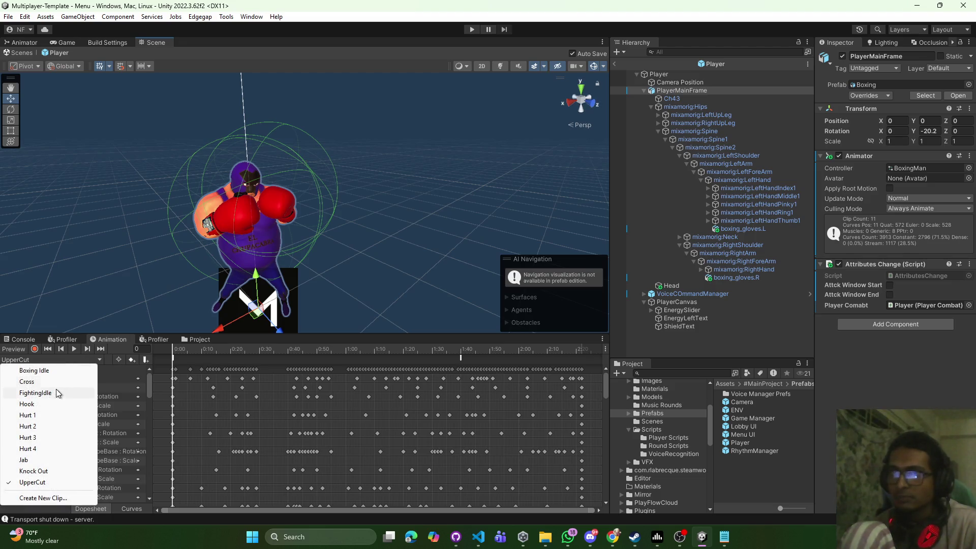
{"action": "left_click", "coordinate": [31, 460]}
{"action": "mouse_move", "coordinate": [174, 352]}
{"action": "left_mouse_down"}
{"action": "mouse_move", "coordinate": [582, 356]}
{"action": "mouse_move", "coordinate": [156, 345]}
{"action": "left_mouse_up"}
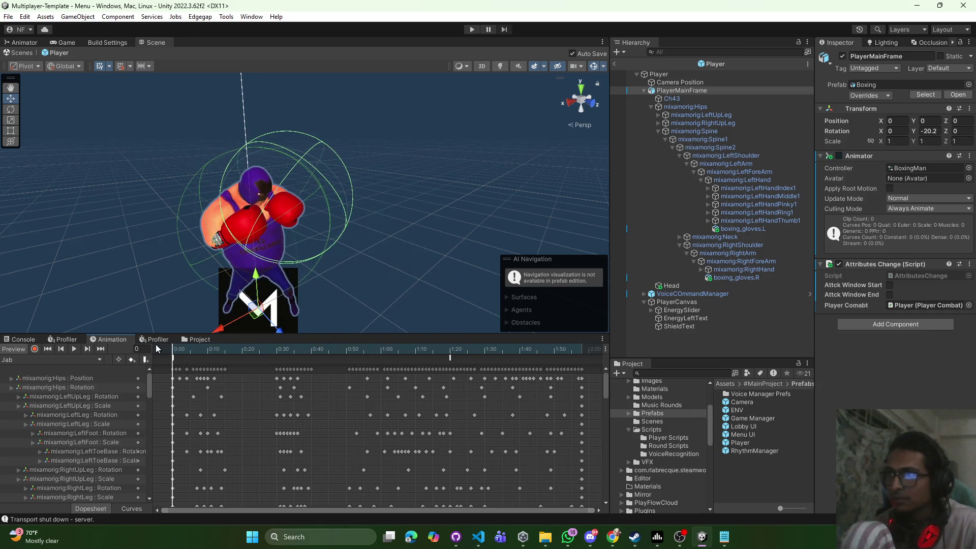
{"action": "key", "text": "ctrl+a"}
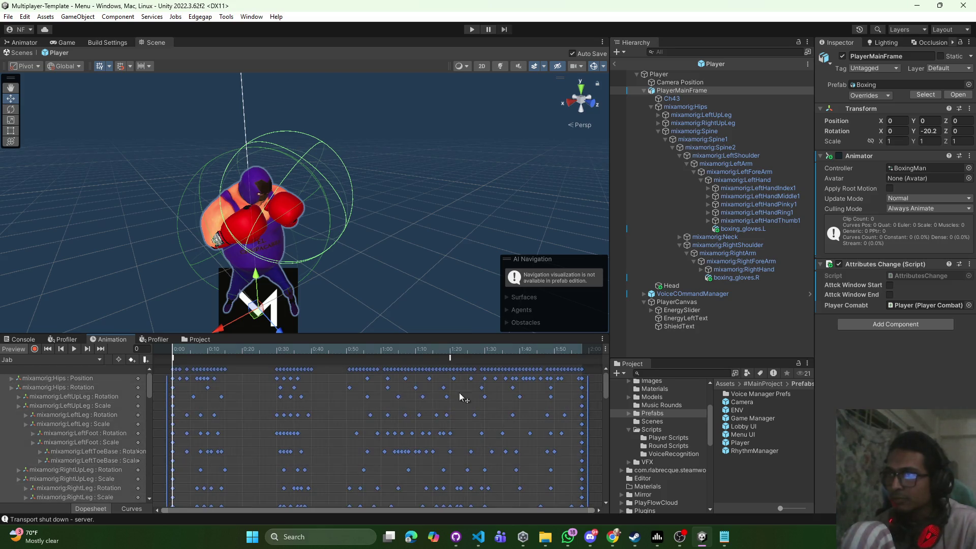
{"action": "left_click_drag", "start_coordinate": [587, 392], "coordinate": [385, 383]}
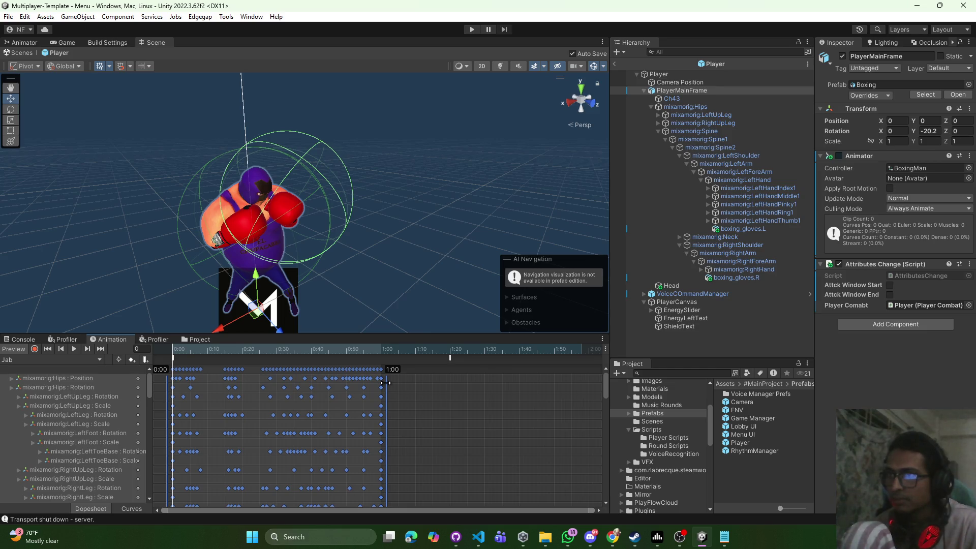
{"action": "left_click", "coordinate": [74, 349]}
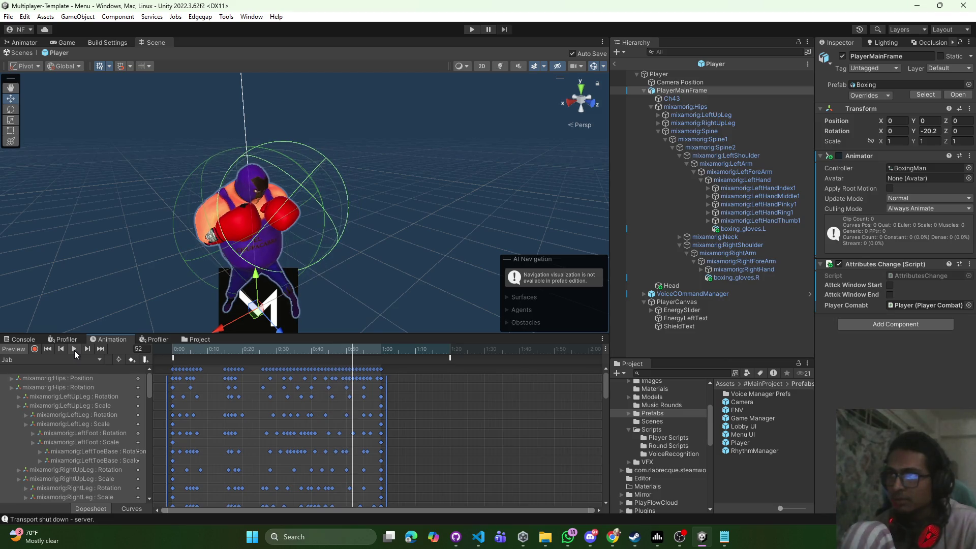
{"action": "key", "text": "ctrl+z"}
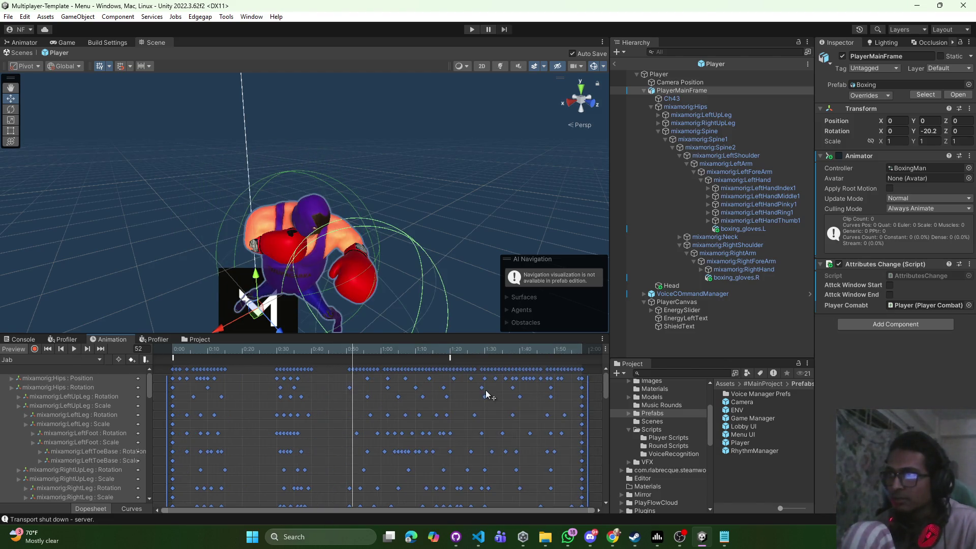
{"action": "left_click_drag", "start_coordinate": [588, 390], "coordinate": [560, 388]}
Move Jab's EndAttckWindow event to about 1:30 and scrub to preview
{"action": "mouse_move", "coordinate": [433, 349]}
{"action": "left_mouse_down"}
{"action": "mouse_move", "coordinate": [352, 347]}
{"action": "mouse_move", "coordinate": [449, 350]}
{"action": "left_mouse_up"}
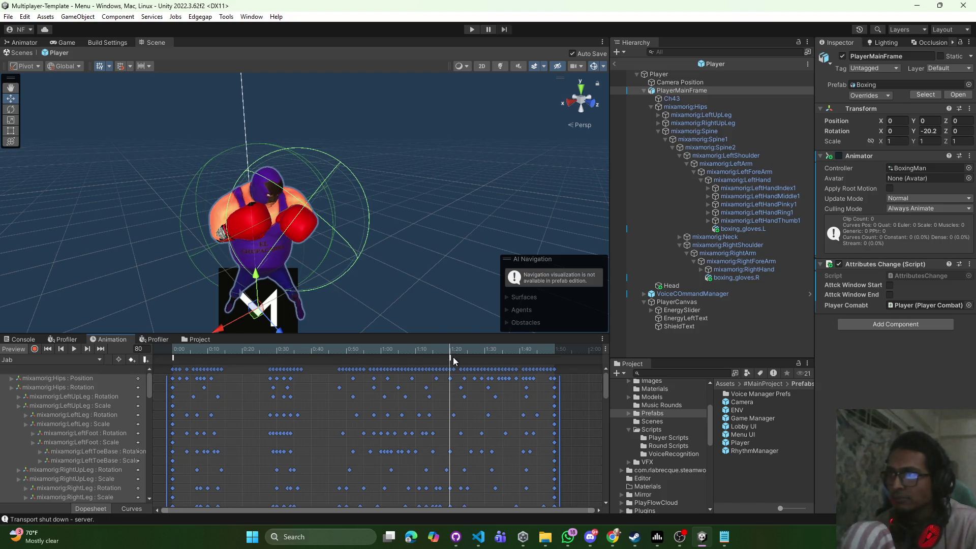
{"action": "left_click", "coordinate": [454, 359]}
{"action": "mouse_move", "coordinate": [456, 359]}
{"action": "left_mouse_down"}
{"action": "mouse_move", "coordinate": [486, 359]}
{"action": "mouse_move", "coordinate": [382, 358]}
{"action": "left_mouse_up"}
{"action": "mouse_move", "coordinate": [448, 349]}
{"action": "left_mouse_down"}
{"action": "mouse_move", "coordinate": [191, 350]}
{"action": "mouse_move", "coordinate": [380, 355]}
{"action": "left_mouse_up"}
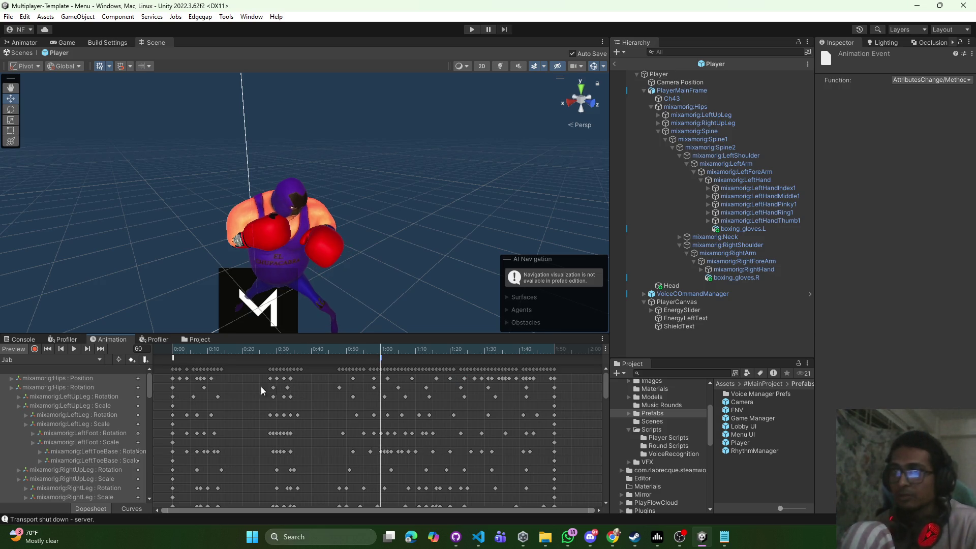
Load the Cross clip and compress all its keyframes to end at 1:50
{"action": "left_click", "coordinate": [63, 360]}
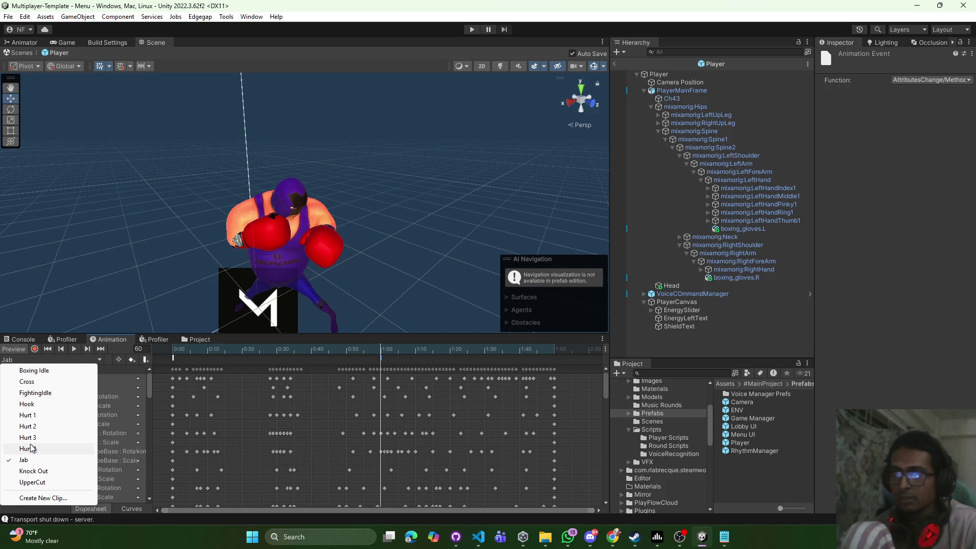
{"action": "left_click", "coordinate": [27, 382]}
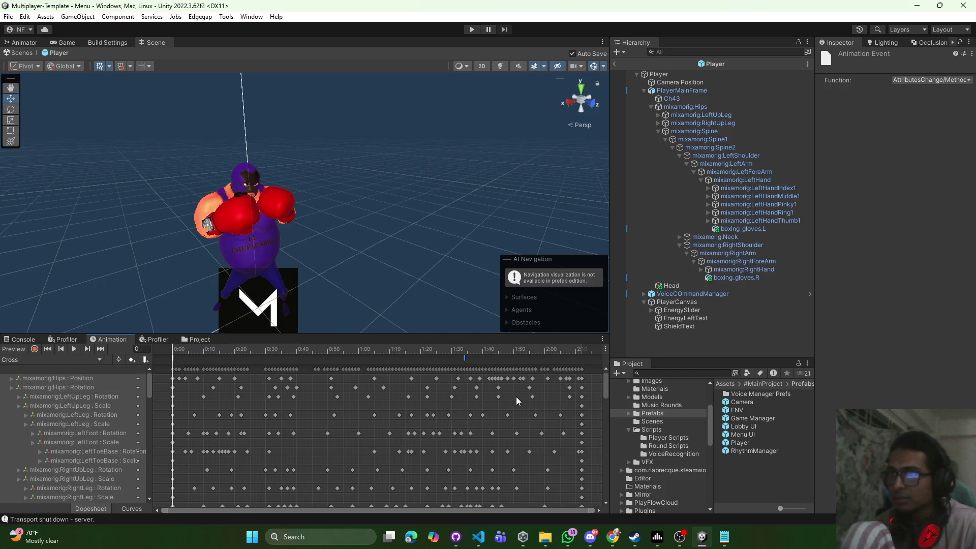
{"action": "key", "text": "ctrl+a"}
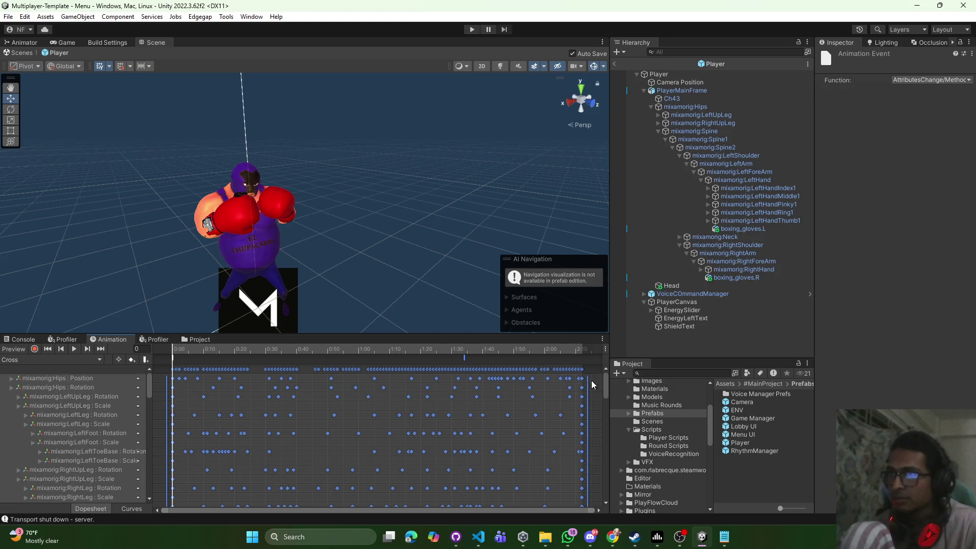
{"action": "left_click_drag", "start_coordinate": [589, 381], "coordinate": [519, 380]}
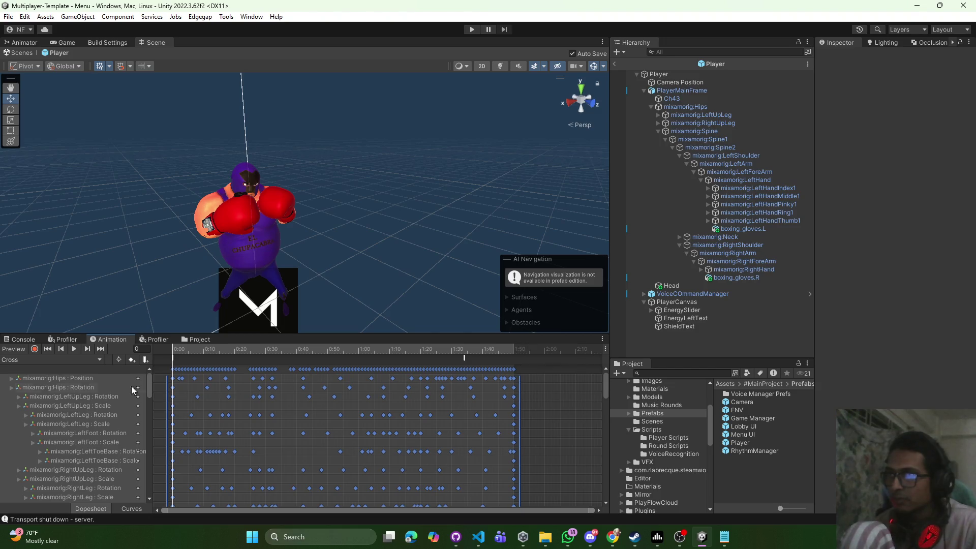
Move Cross's EndAttckWindow event to about 1:00 and play the preview
{"action": "left_click", "coordinate": [465, 359]}
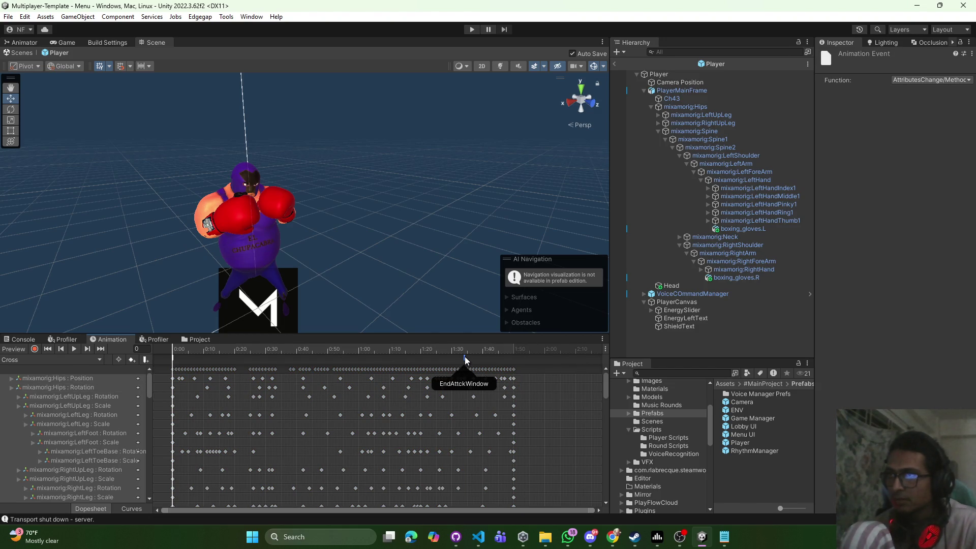
{"action": "mouse_move", "coordinate": [384, 362]}
{"action": "left_mouse_down"}
{"action": "mouse_move", "coordinate": [396, 361]}
{"action": "mouse_move", "coordinate": [359, 361]}
{"action": "left_mouse_up"}
{"action": "left_click", "coordinate": [74, 349]}
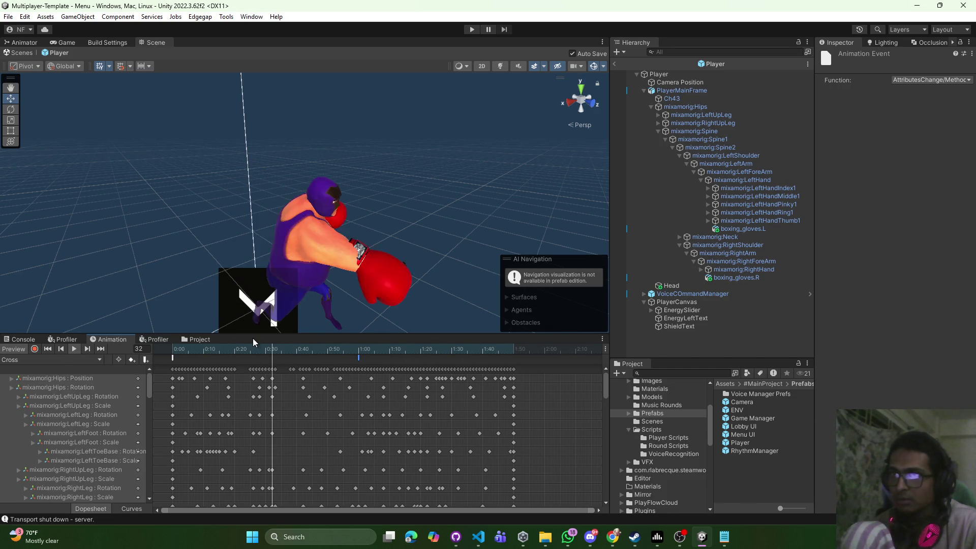
{"action": "left_click", "coordinate": [67, 361]}
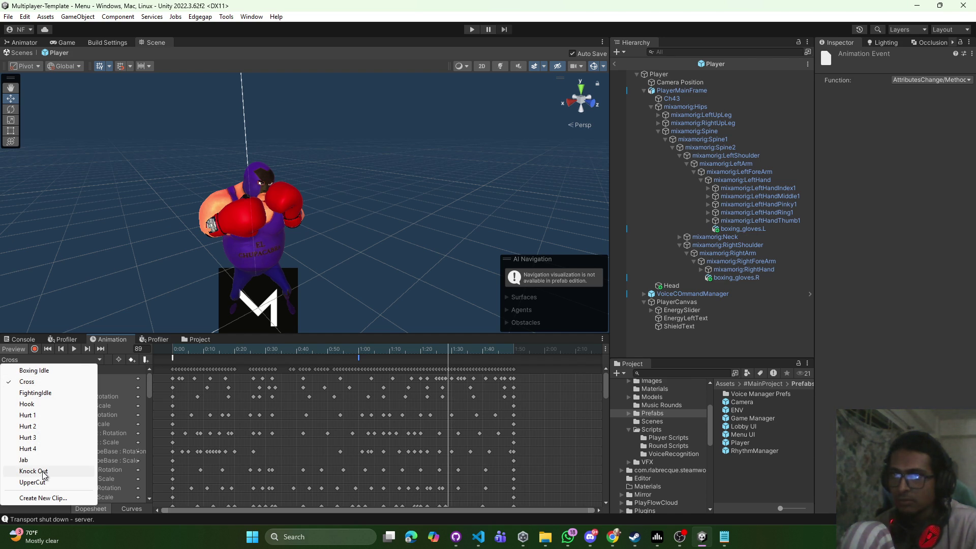
Reload the Jab clip and scrub to around frame 60 to check the punch pose
{"action": "left_click", "coordinate": [33, 472]}
{"action": "left_click", "coordinate": [51, 360]}
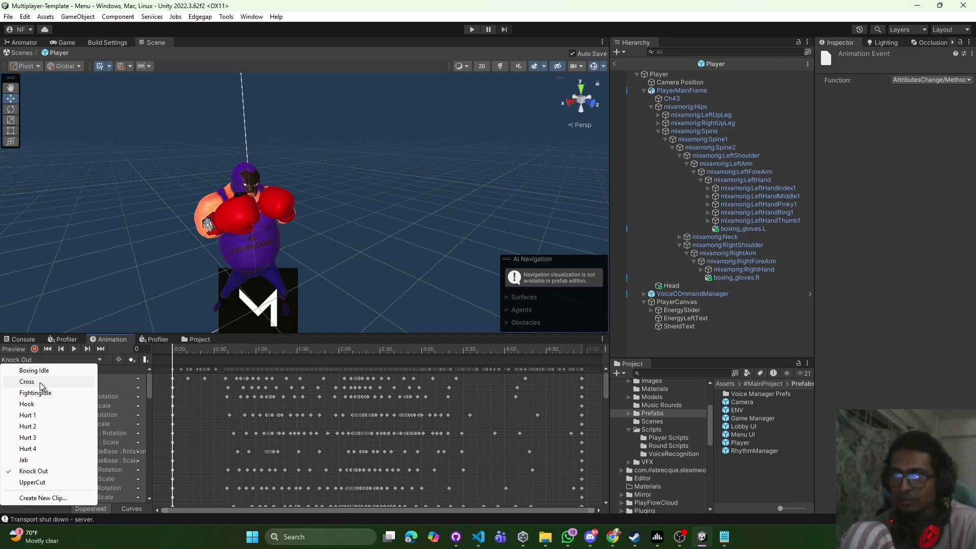
{"action": "left_click", "coordinate": [38, 404]}
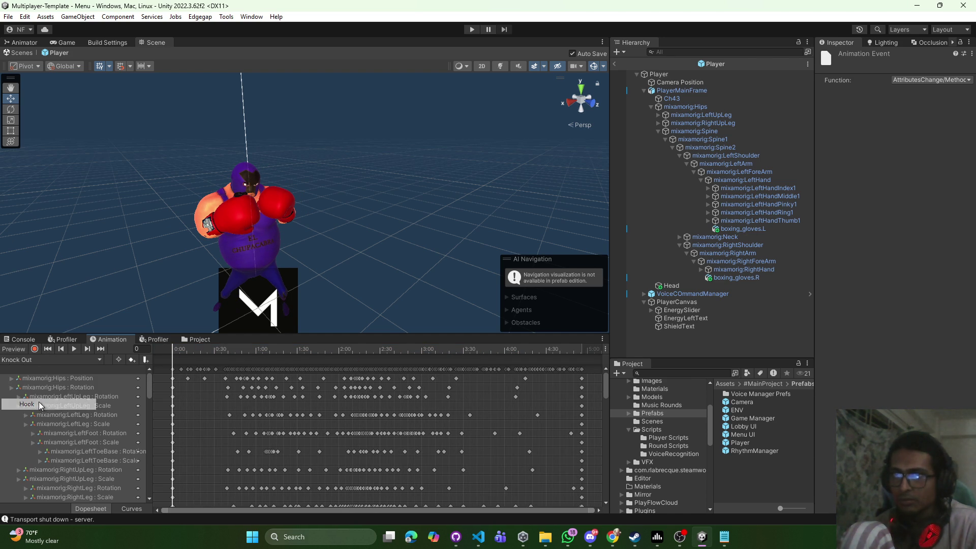
{"action": "left_click", "coordinate": [51, 359]}
{"action": "left_click", "coordinate": [47, 460]}
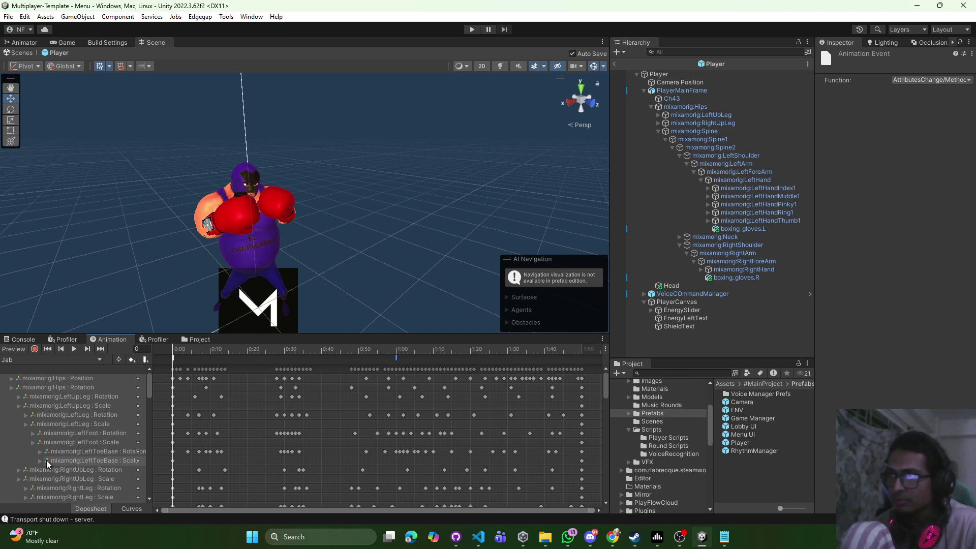
{"action": "left_click", "coordinate": [52, 359]}
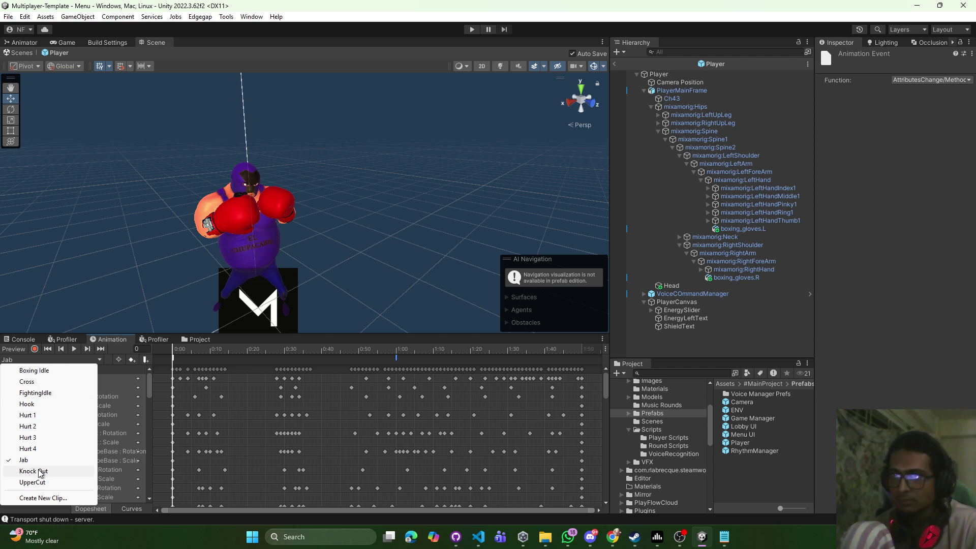
{"action": "left_click", "coordinate": [163, 380]}
{"action": "mouse_move", "coordinate": [175, 348]}
{"action": "left_mouse_down"}
{"action": "mouse_move", "coordinate": [583, 357]}
{"action": "mouse_move", "coordinate": [170, 358]}
{"action": "mouse_move", "coordinate": [395, 365]}
{"action": "left_mouse_up"}
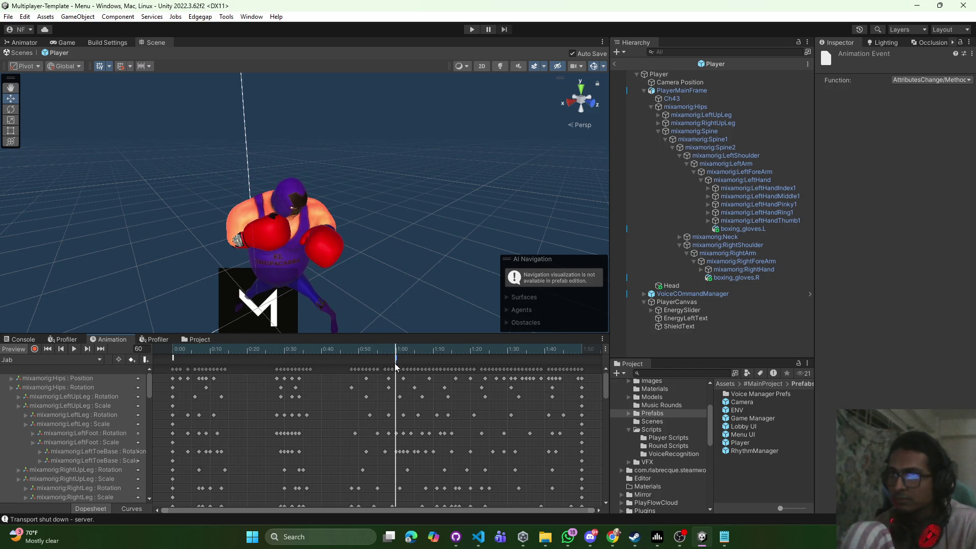
{"action": "left_click", "coordinate": [83, 359]}
Load Hook, compress its keyframes to end around 1:50, and move its event earlier
{"action": "left_click", "coordinate": [30, 404]}
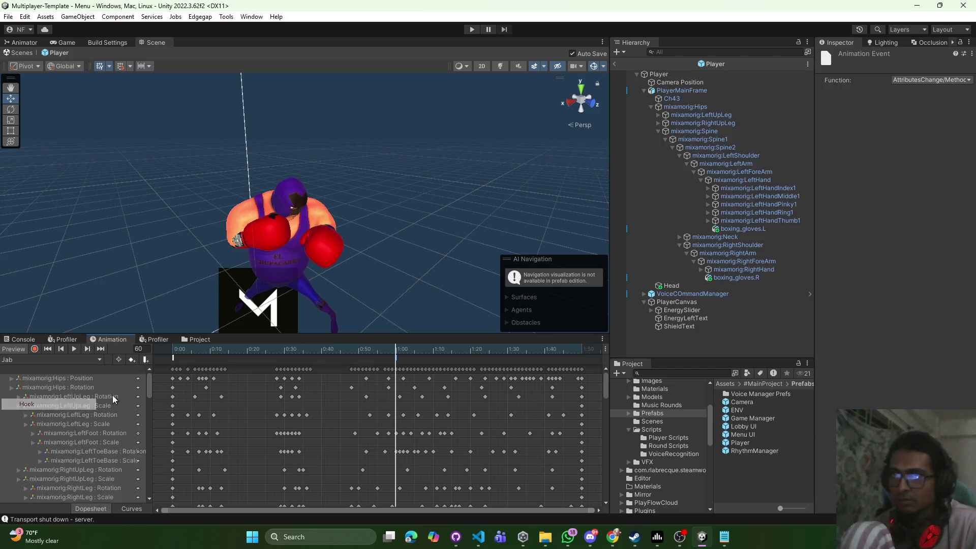
{"action": "left_click_drag", "start_coordinate": [173, 349], "coordinate": [396, 350]}
{"action": "key", "text": "ctrl+a"}
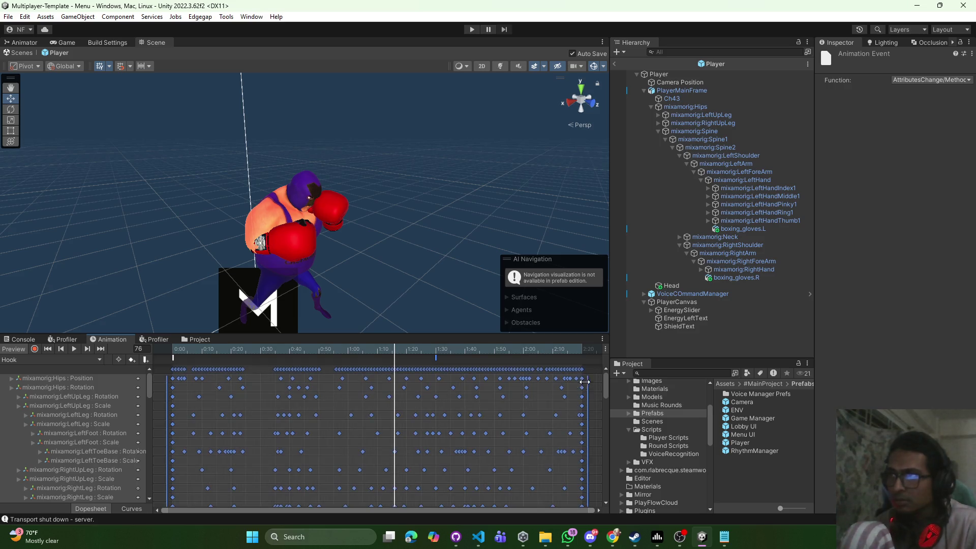
{"action": "left_click_drag", "start_coordinate": [560, 387], "coordinate": [500, 385]}
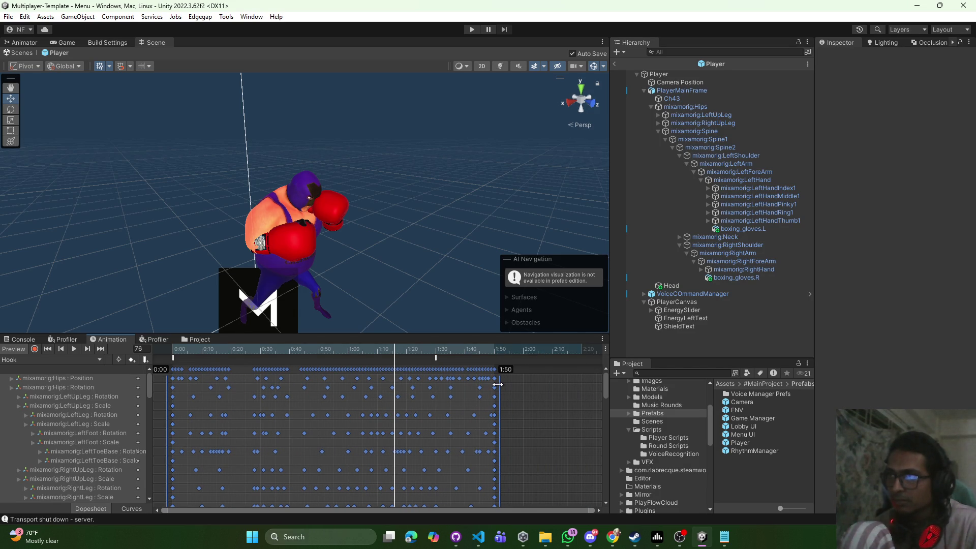
{"action": "mouse_move", "coordinate": [437, 359]}
{"action": "left_mouse_down"}
{"action": "mouse_move", "coordinate": [347, 358]}
{"action": "mouse_move", "coordinate": [395, 344]}
{"action": "mouse_move", "coordinate": [173, 348]}
{"action": "mouse_move", "coordinate": [495, 357]}
{"action": "left_mouse_up"}
{"action": "left_click", "coordinate": [542, 368]}
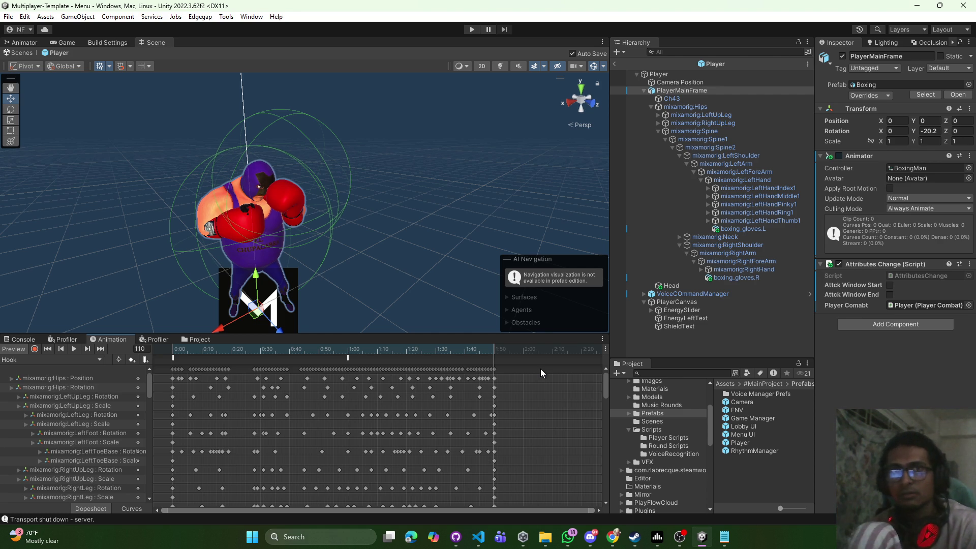
{"action": "left_click", "coordinate": [44, 359]}
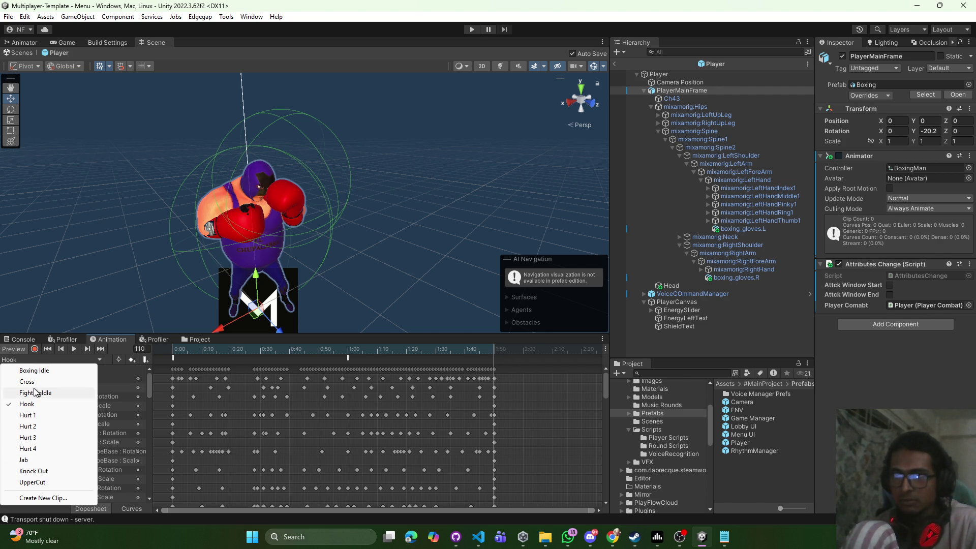
Compress the Hurt 1 and Hurt 2 keyframes to end around 0:25
{"action": "left_click", "coordinate": [33, 417]}
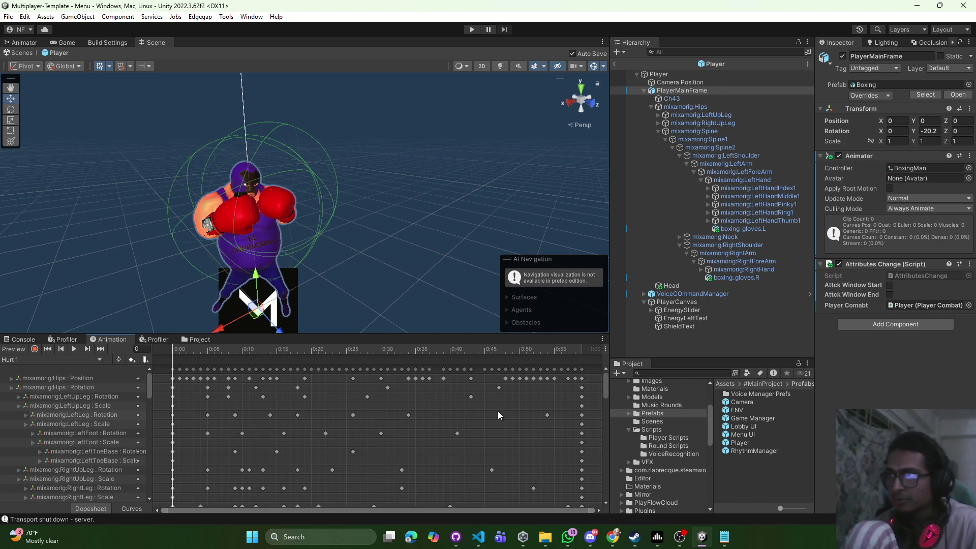
{"action": "key", "text": "ctrl+a"}
{"action": "left_click_drag", "start_coordinate": [582, 394], "coordinate": [353, 391]}
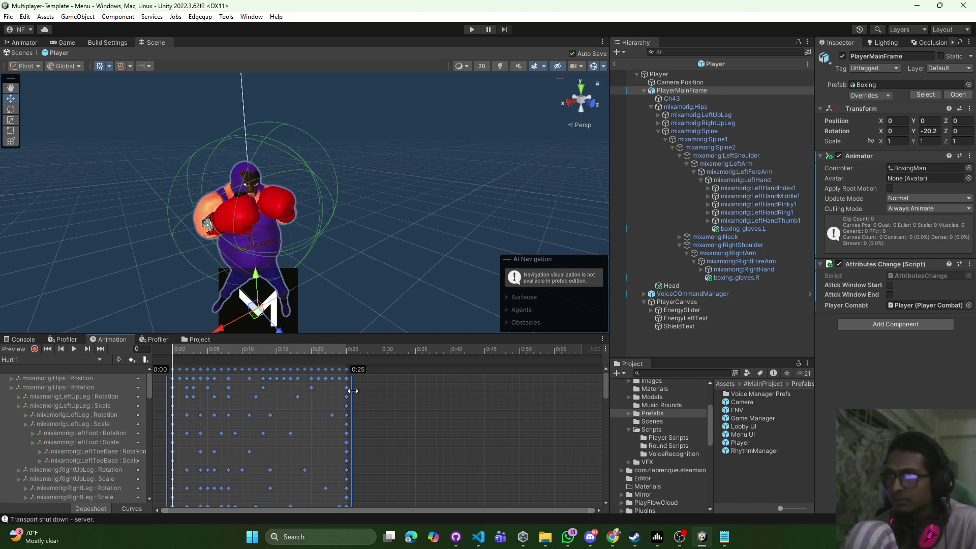
{"action": "left_click", "coordinate": [70, 350]}
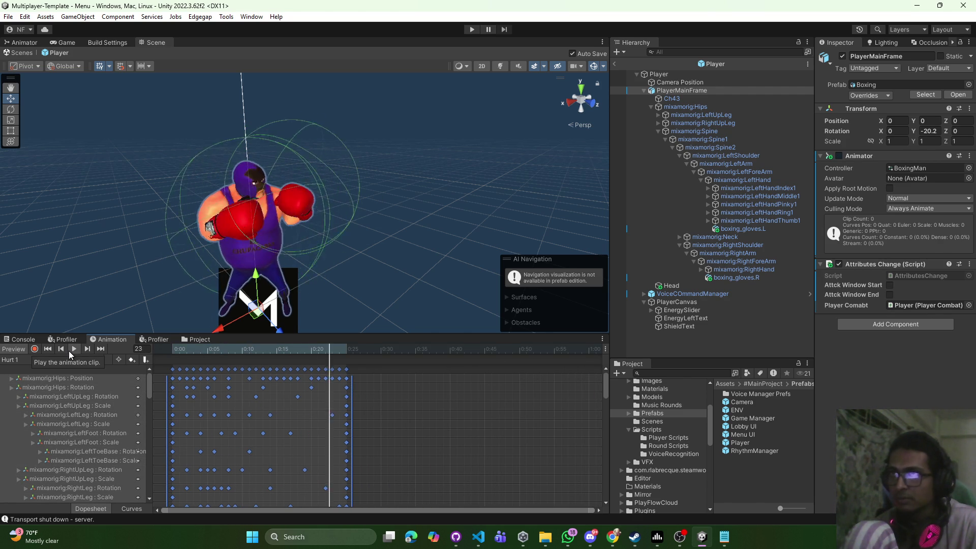
{"action": "left_click", "coordinate": [66, 360]}
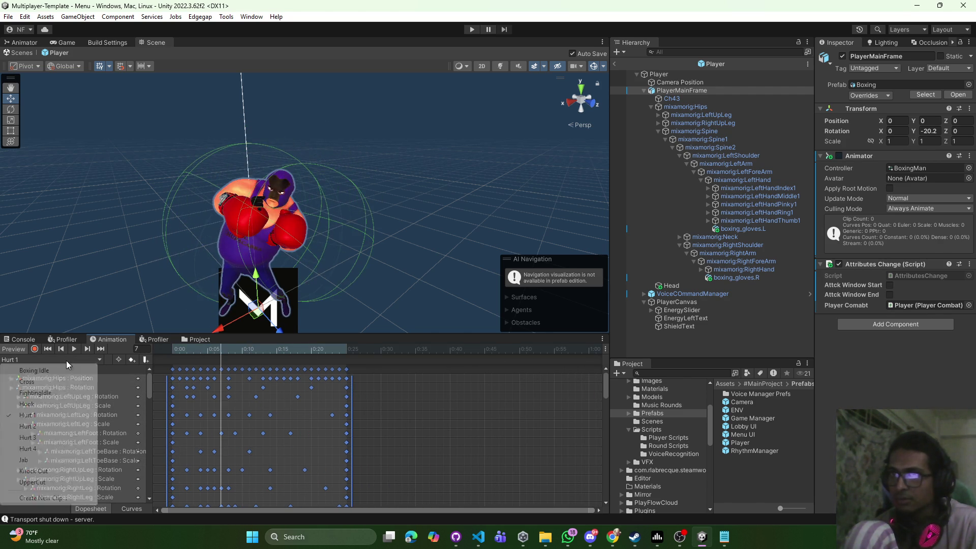
{"action": "left_click", "coordinate": [48, 420]}
{"action": "key", "text": "ctrl+a"}
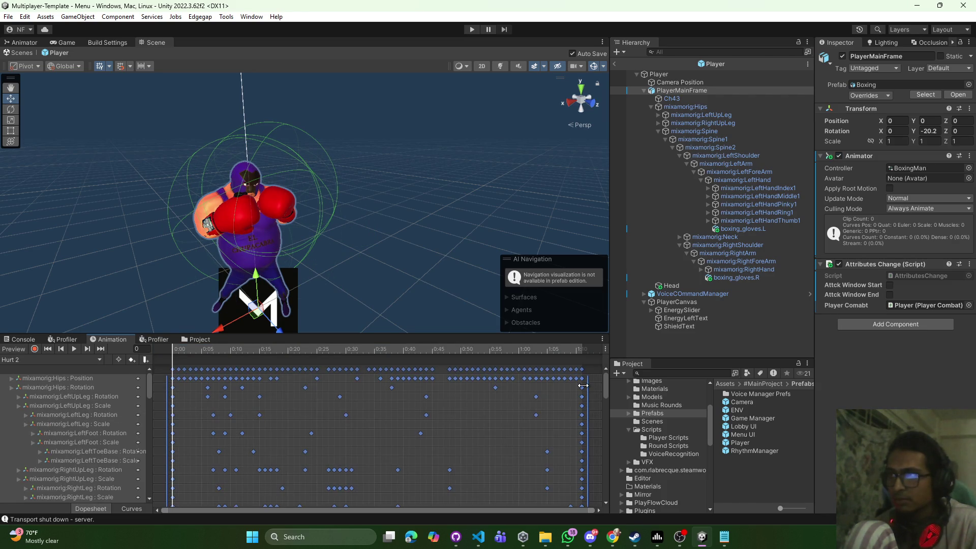
{"action": "left_click_drag", "start_coordinate": [521, 384], "coordinate": [294, 382]}
{"action": "left_click", "coordinate": [71, 362]}
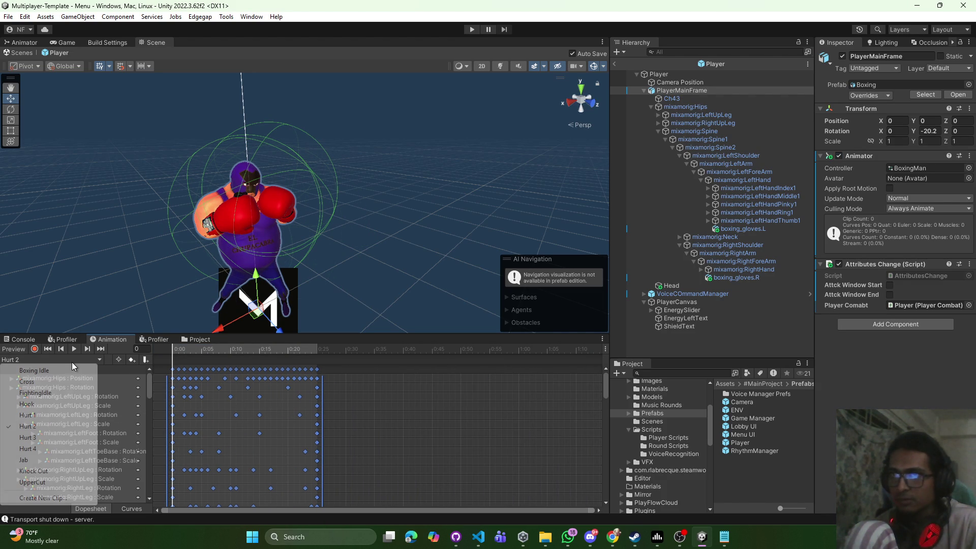
Compress Hurt 3 to 0:25, preview it, then stretch its keys to end at 0:30
{"action": "left_click", "coordinate": [42, 437]}
{"action": "key", "text": "ctrl+a"}
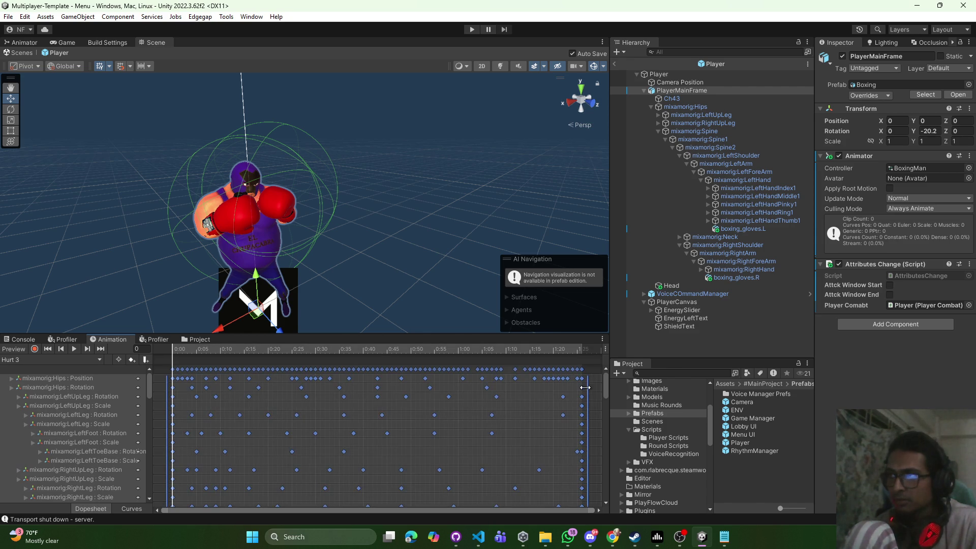
{"action": "left_click_drag", "start_coordinate": [514, 388], "coordinate": [299, 382]}
{"action": "left_click", "coordinate": [70, 350]}
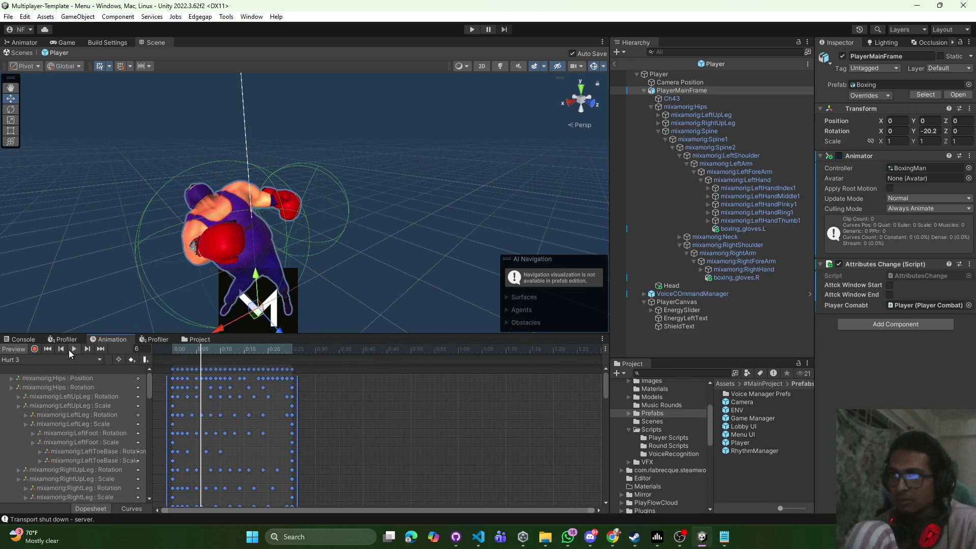
{"action": "left_click_drag", "start_coordinate": [299, 396], "coordinate": [327, 396]}
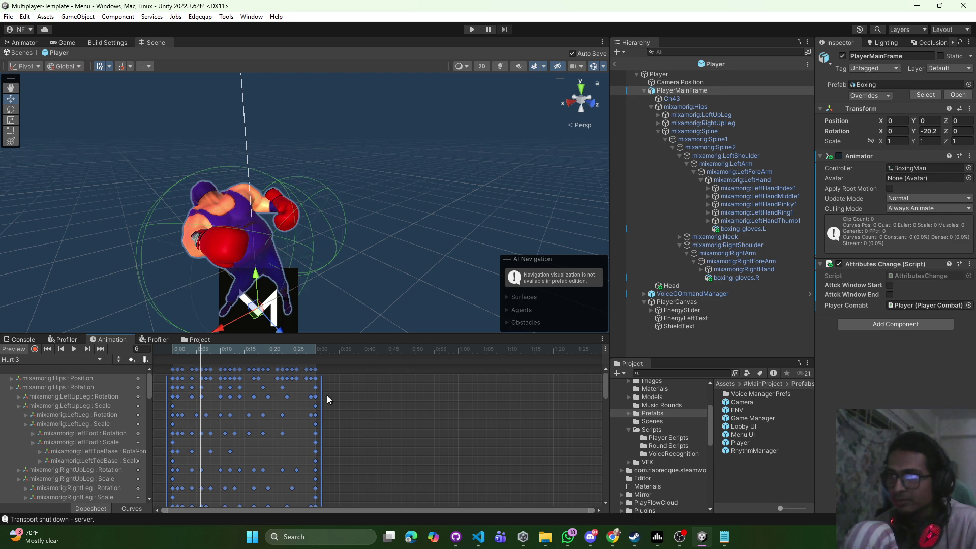
{"action": "left_click", "coordinate": [76, 359]}
Stretch Hurt 2's keyframes to end near 0:30 and preview the timing
{"action": "left_click", "coordinate": [36, 427]}
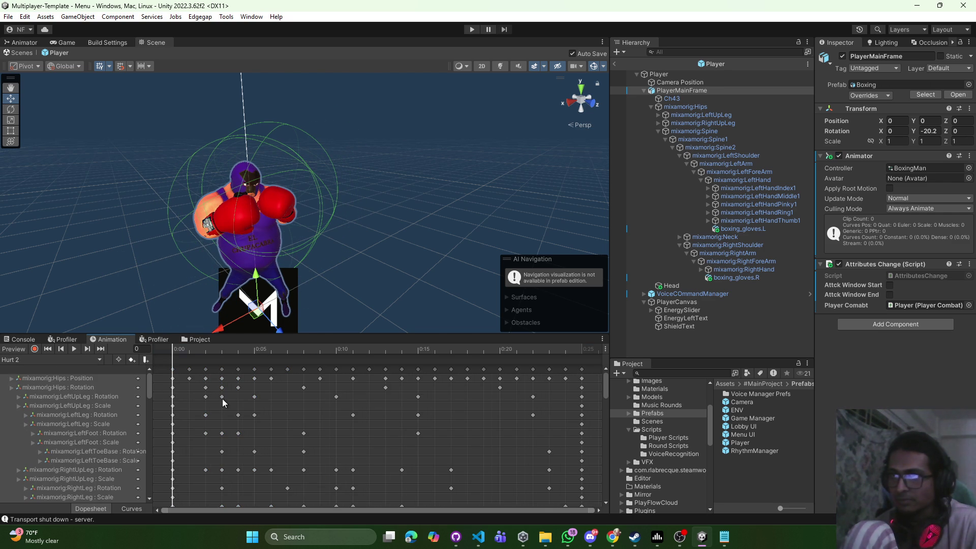
{"action": "key", "text": "ctrl+a"}
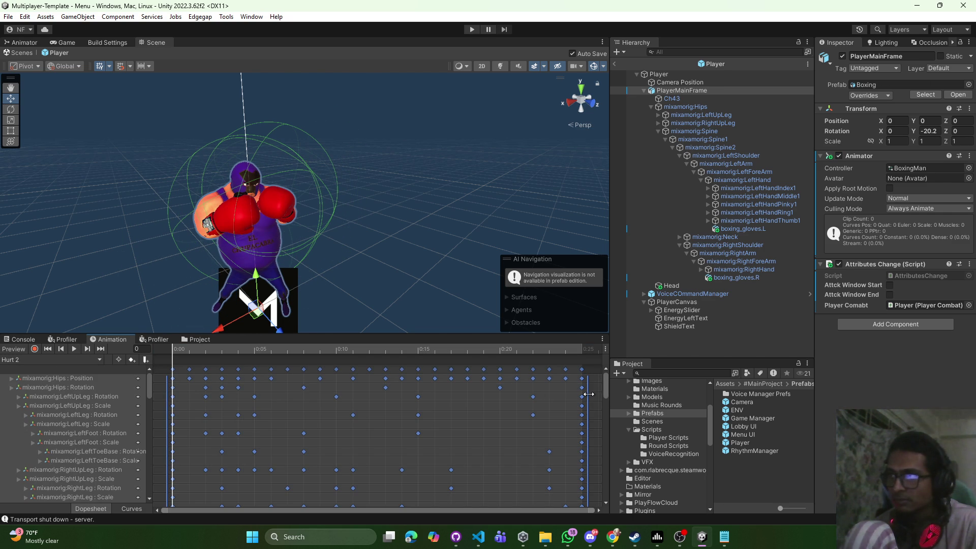
{"action": "mouse_move", "coordinate": [597, 395]}
{"action": "left_mouse_down"}
{"action": "mouse_move", "coordinate": [558, 394]}
{"action": "mouse_move", "coordinate": [598, 389]}
{"action": "left_mouse_up"}
{"action": "left_click", "coordinate": [602, 389]}
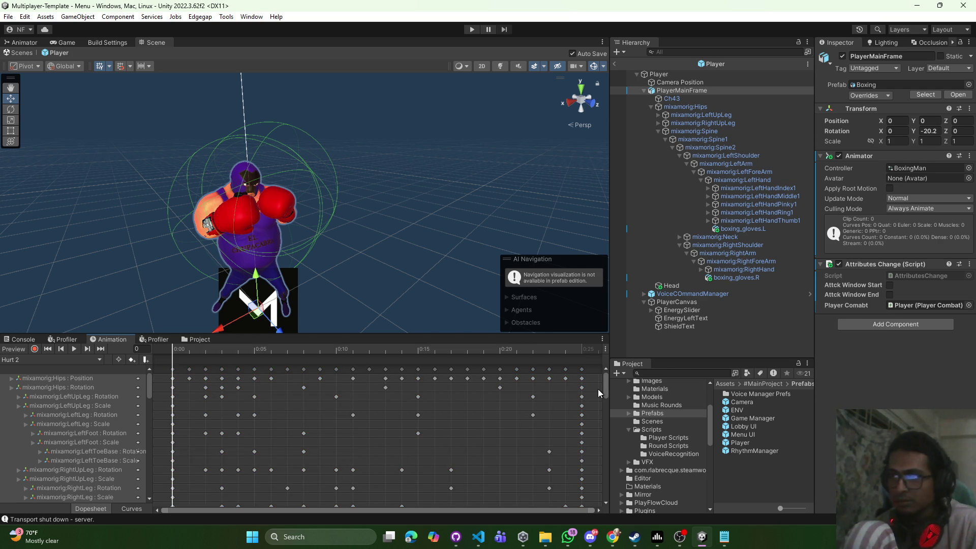
{"action": "scroll", "coordinate": [514, 403], "scroll_direction": "down", "scroll_amount": 3}
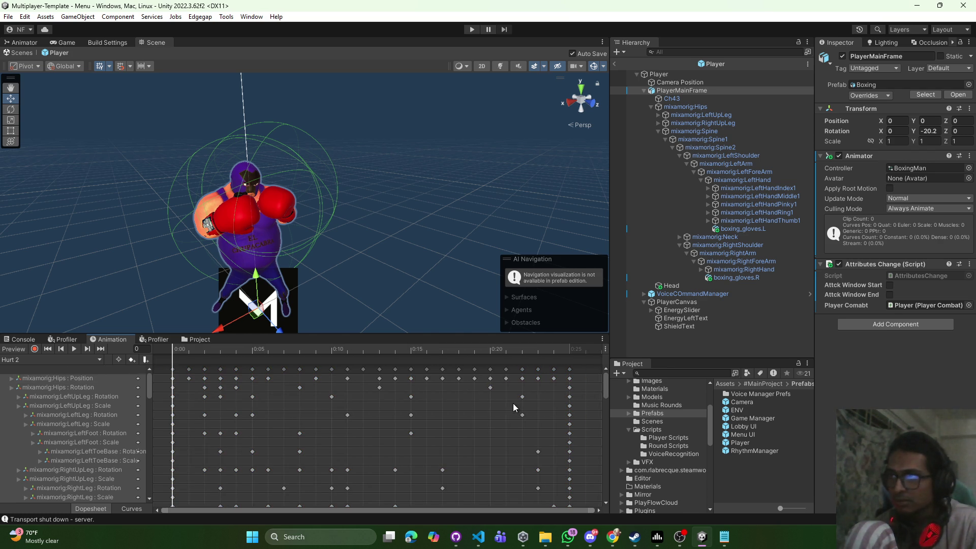
{"action": "key", "text": "ctrl+a"}
{"action": "left_click_drag", "start_coordinate": [511, 394], "coordinate": [574, 395]}
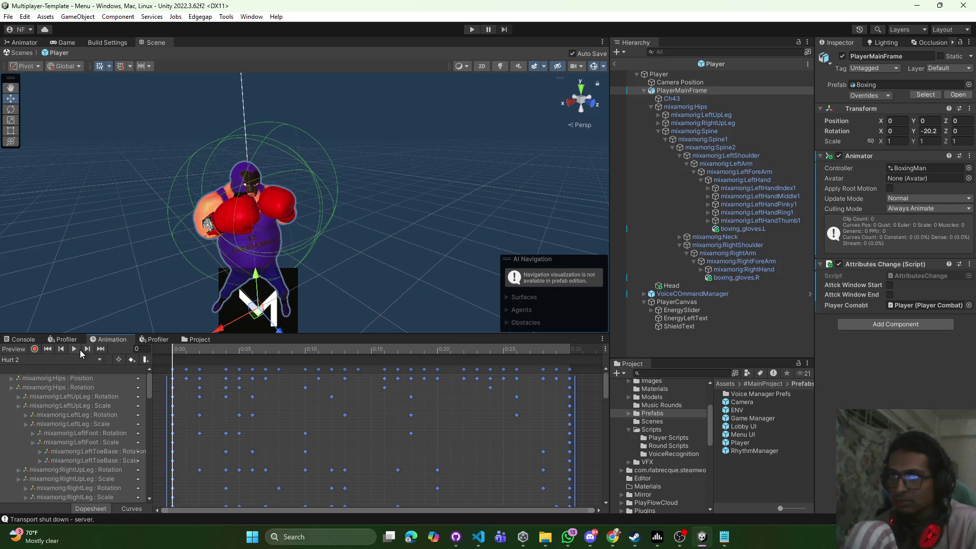
{"action": "left_click", "coordinate": [76, 349]}
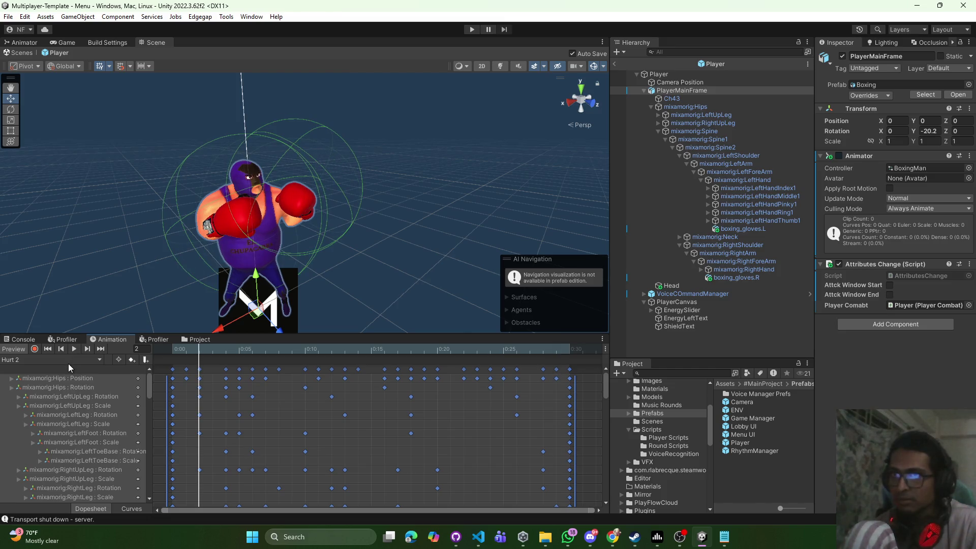
{"action": "left_click", "coordinate": [68, 361]}
Stretch Hurt 1's keyframes to end near 0:30
{"action": "left_click", "coordinate": [69, 412]}
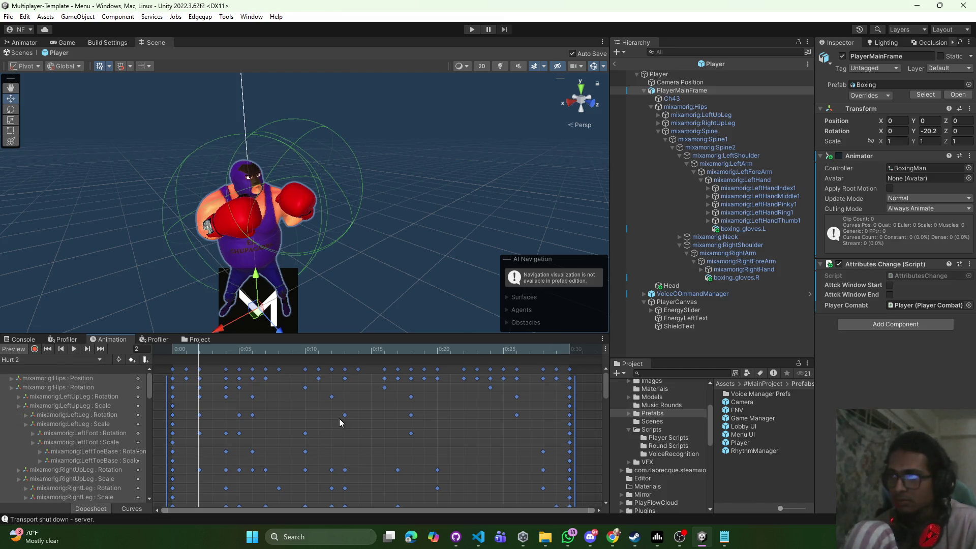
{"action": "key", "text": "a"}
{"action": "key", "text": "ctrl+a"}
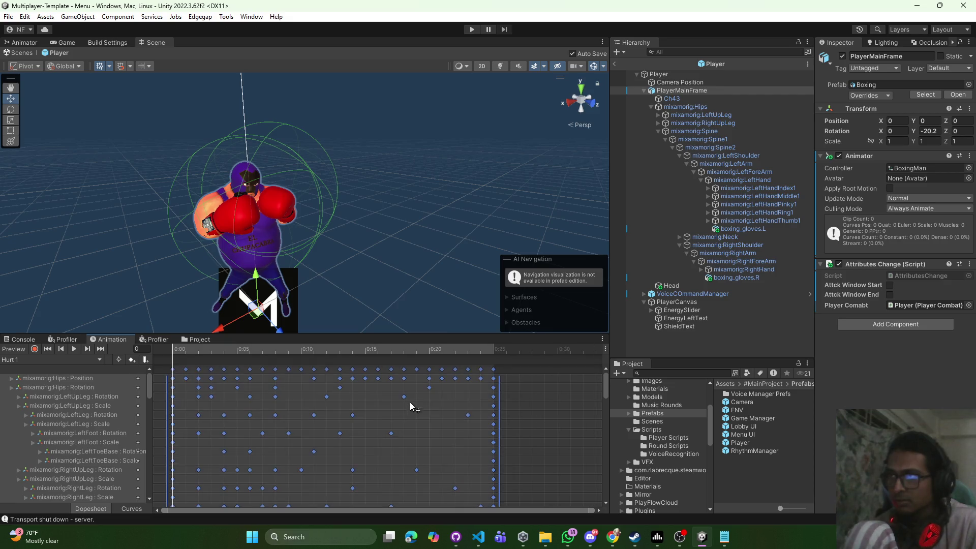
{"action": "left_click_drag", "start_coordinate": [551, 392], "coordinate": [565, 392]}
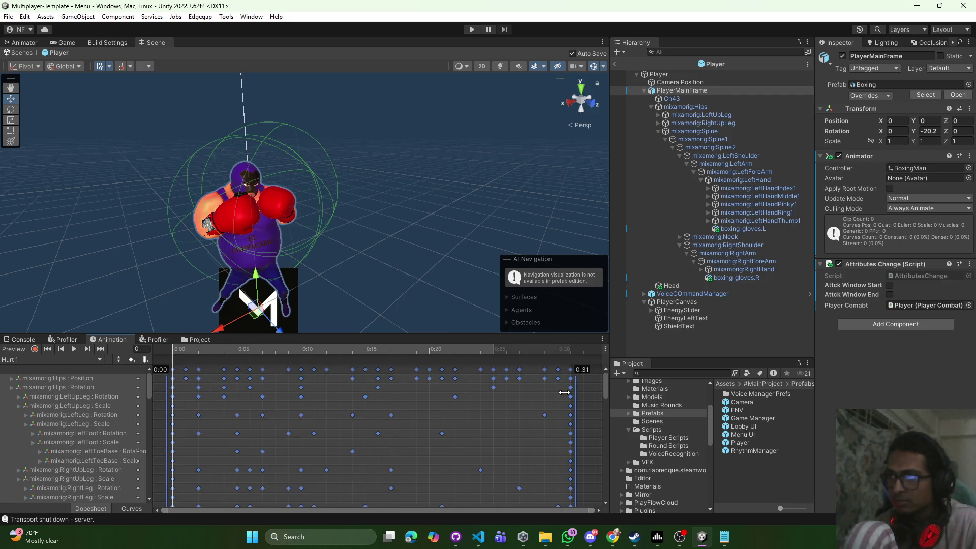
{"action": "left_click", "coordinate": [614, 536]}
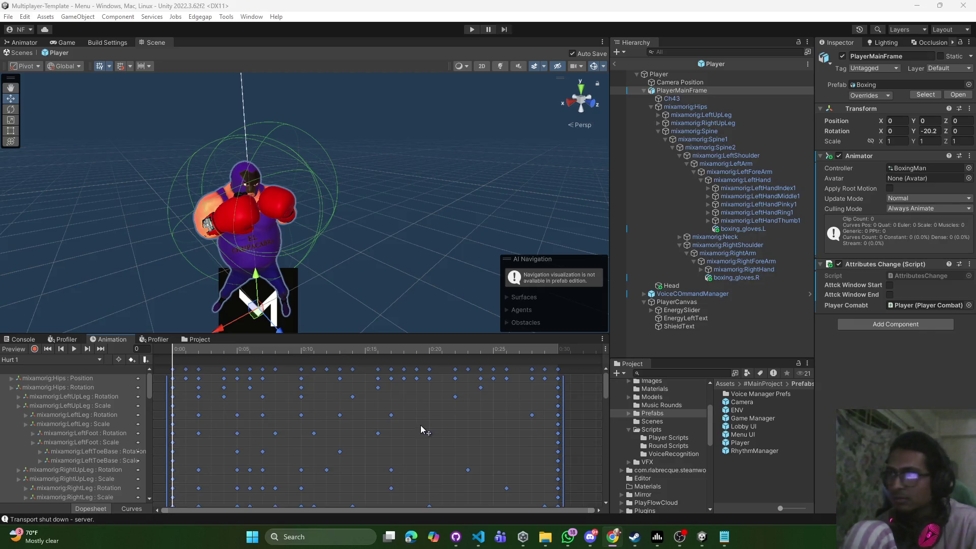
{"action": "left_click", "coordinate": [65, 359]}
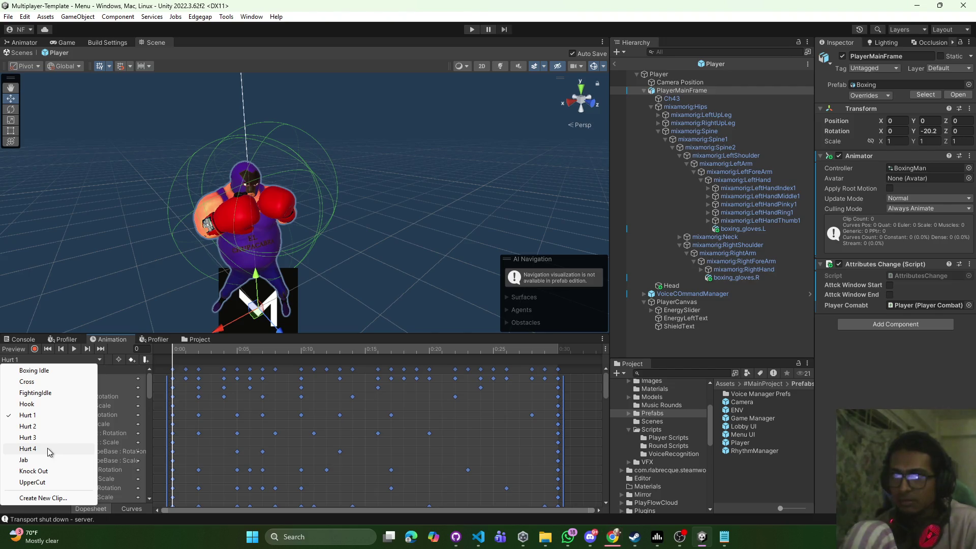
Compress the Hurt 4 keyframes to end near 0:31 and preview the result
{"action": "left_click", "coordinate": [34, 419]}
{"action": "left_click", "coordinate": [77, 358]}
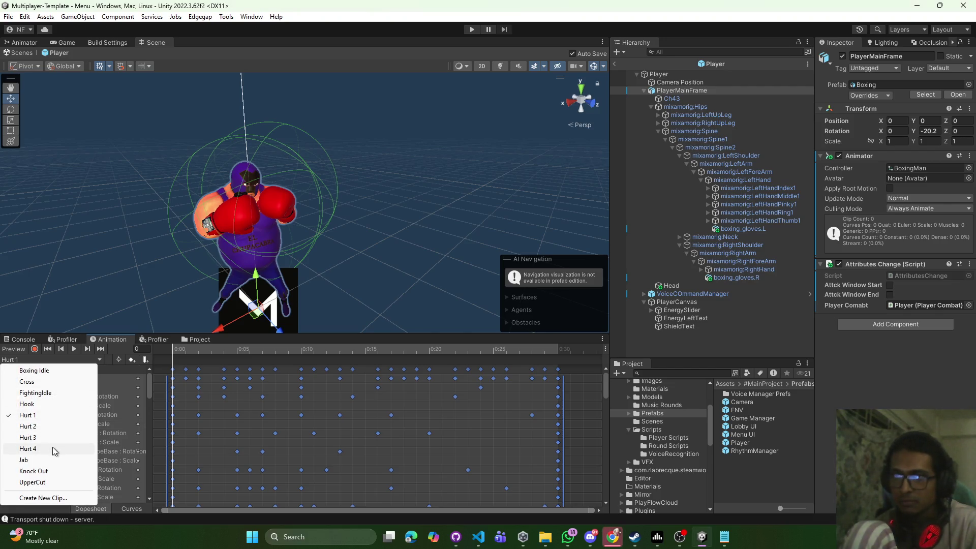
{"action": "left_click", "coordinate": [53, 447]}
{"action": "key", "text": "ctrl+a"}
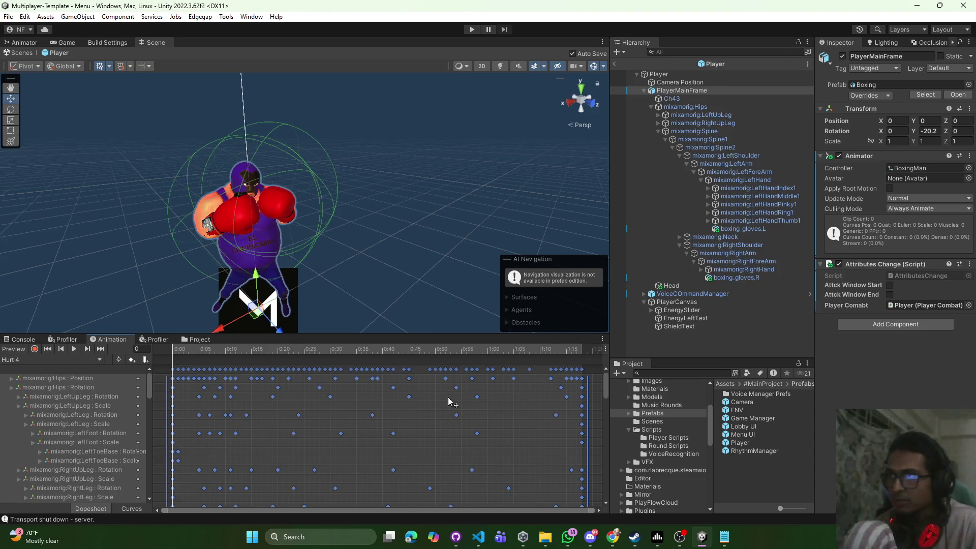
{"action": "left_click_drag", "start_coordinate": [368, 400], "coordinate": [333, 400]}
{"action": "left_click", "coordinate": [74, 349]}
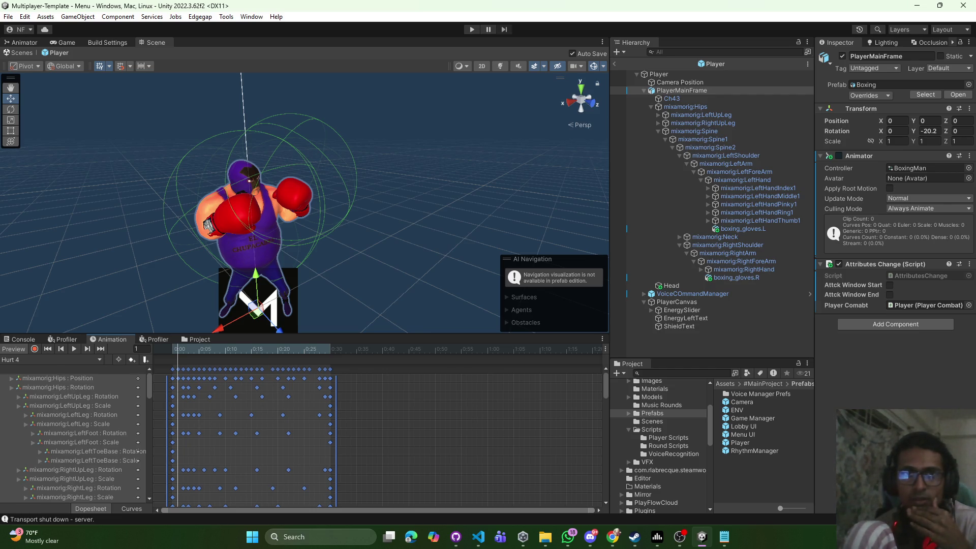
Load the Knock Out clip in the Animation editor
{"action": "left_click", "coordinate": [85, 360]}
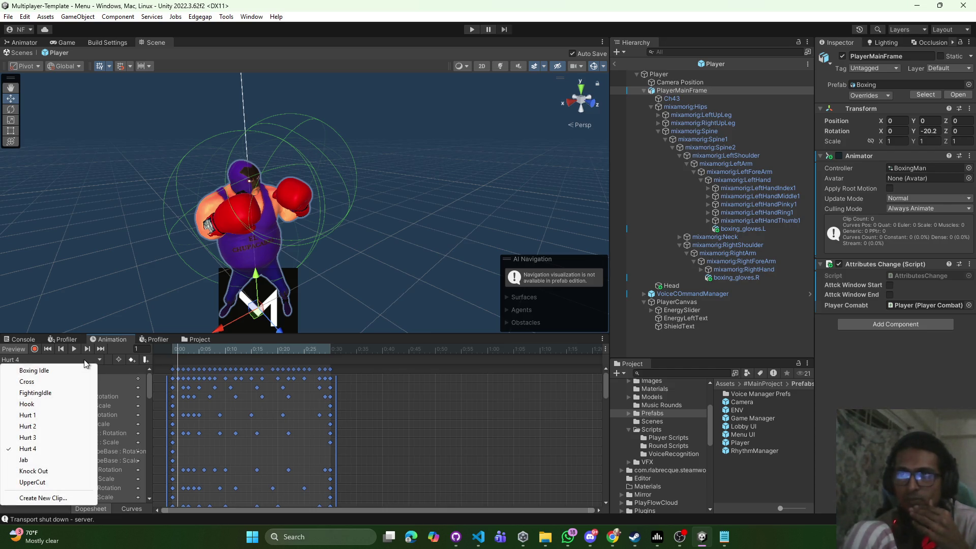
{"action": "left_click", "coordinate": [45, 474]}
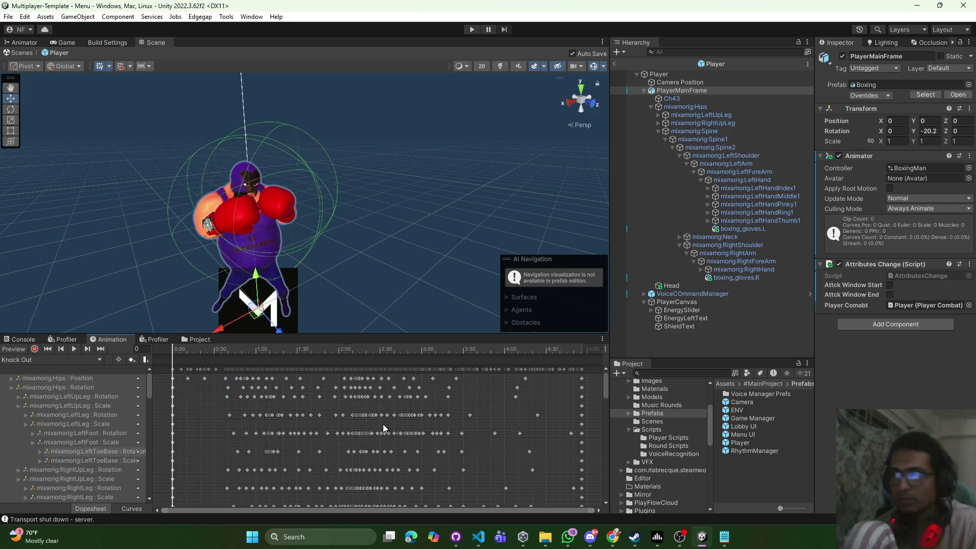
{"action": "left_click", "coordinate": [79, 361]}
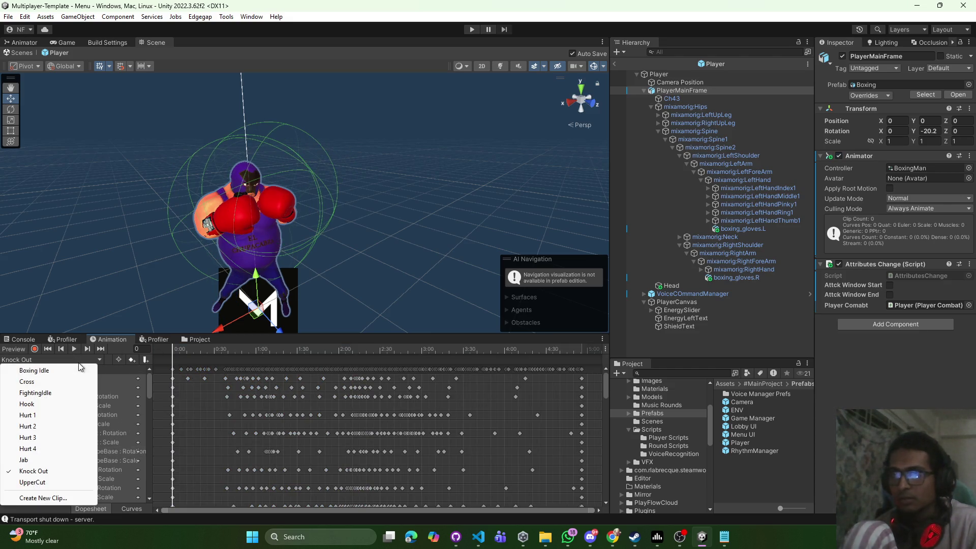
{"action": "key", "text": "Escape"}
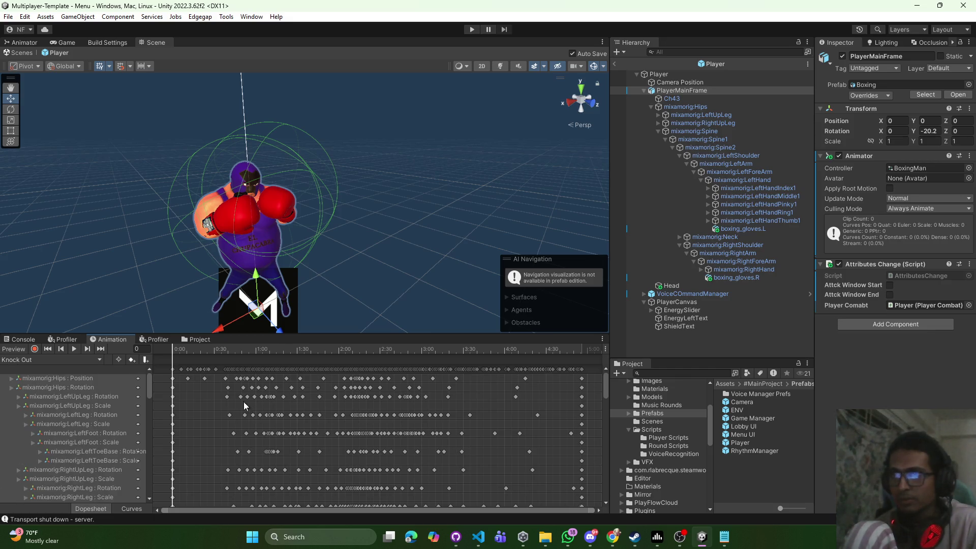
Compress UpperCut's keyframes to end near 1:50 and move its EndAttckWindow event to about 1:00
{"action": "left_click", "coordinate": [223, 370]}
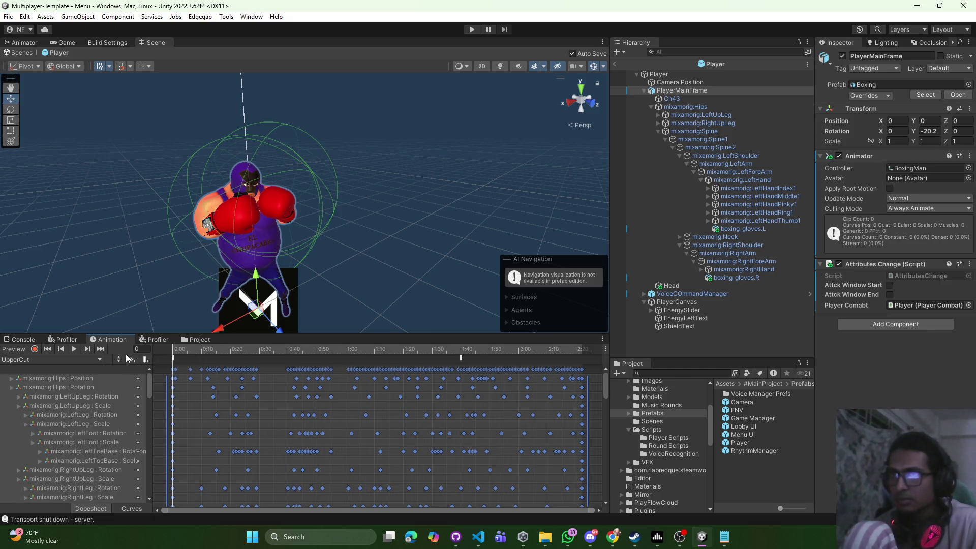
{"action": "left_click", "coordinate": [73, 349]}
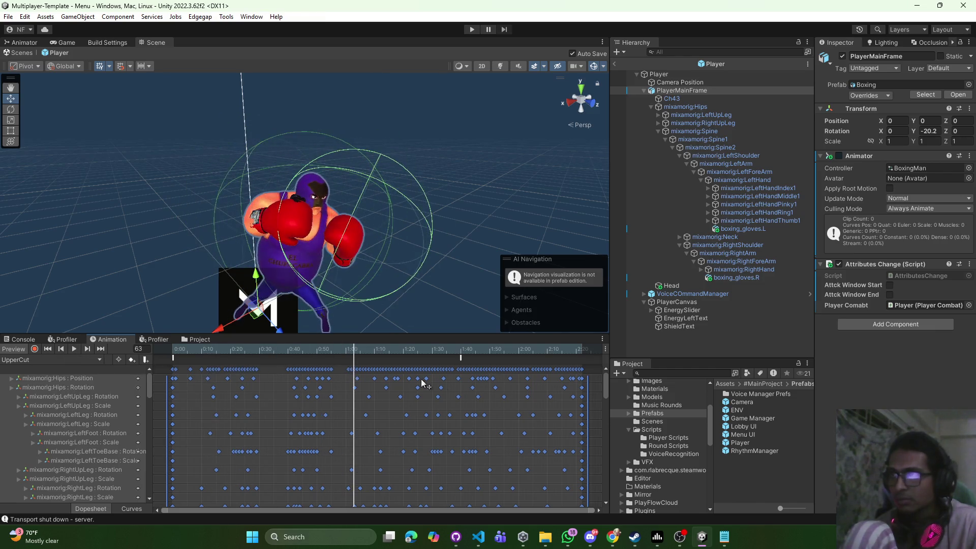
{"action": "left_click_drag", "start_coordinate": [586, 397], "coordinate": [495, 398]}
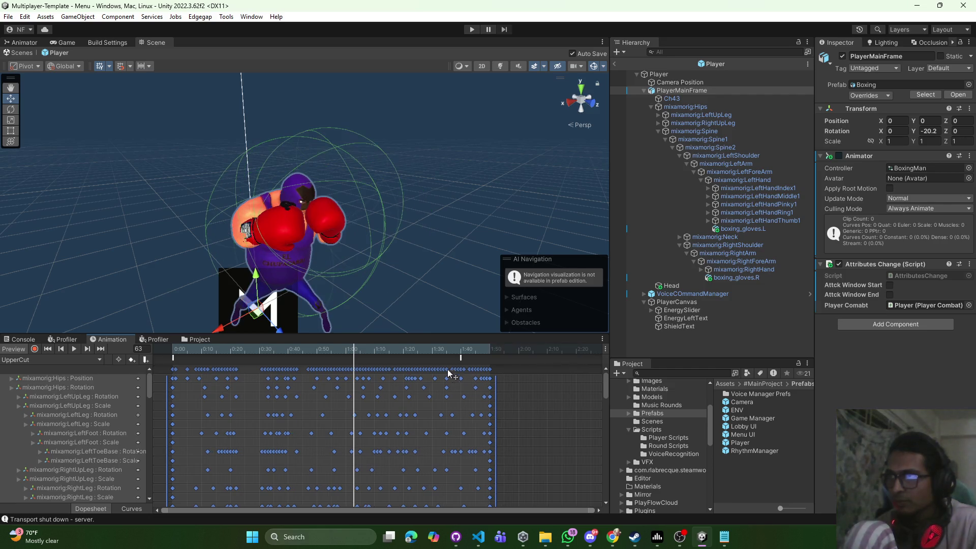
{"action": "left_click_drag", "start_coordinate": [459, 359], "coordinate": [346, 362]}
{"action": "left_click", "coordinate": [531, 366]}
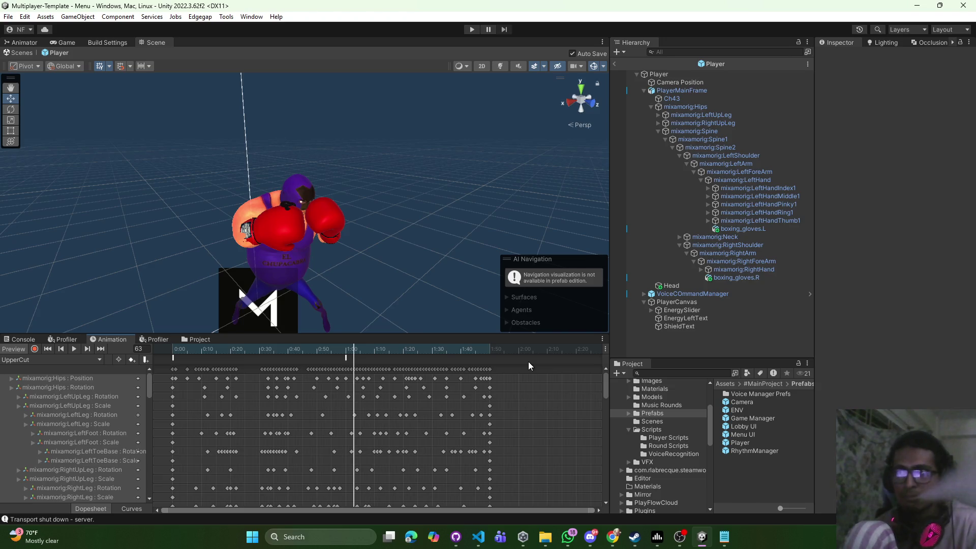
Scrub UpperCut back to the start and bring the Notepad design notes forward
{"action": "mouse_move", "coordinate": [245, 357]}
{"action": "left_mouse_down"}
{"action": "mouse_move", "coordinate": [179, 359]}
{"action": "mouse_move", "coordinate": [515, 365]}
{"action": "mouse_move", "coordinate": [86, 365]}
{"action": "left_mouse_up"}
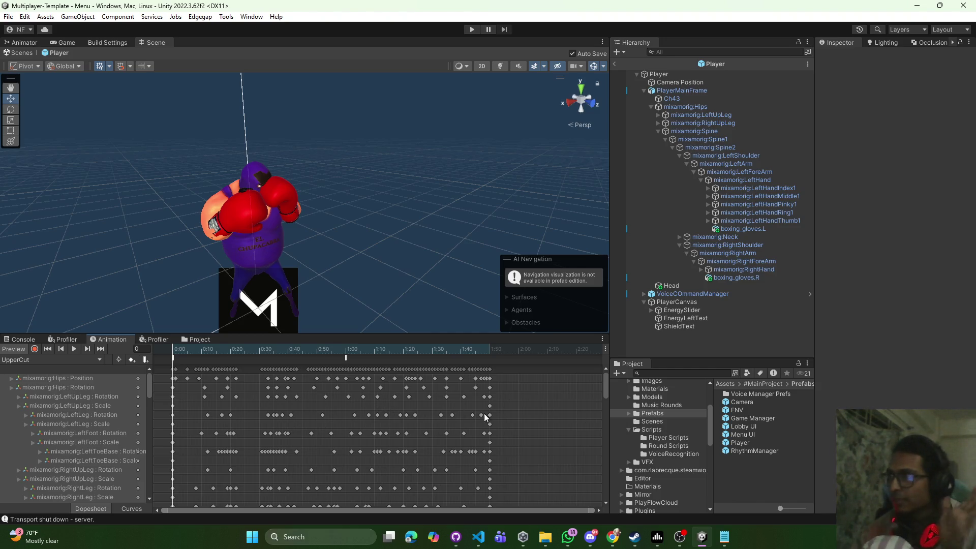
{"action": "left_click", "coordinate": [68, 362]}
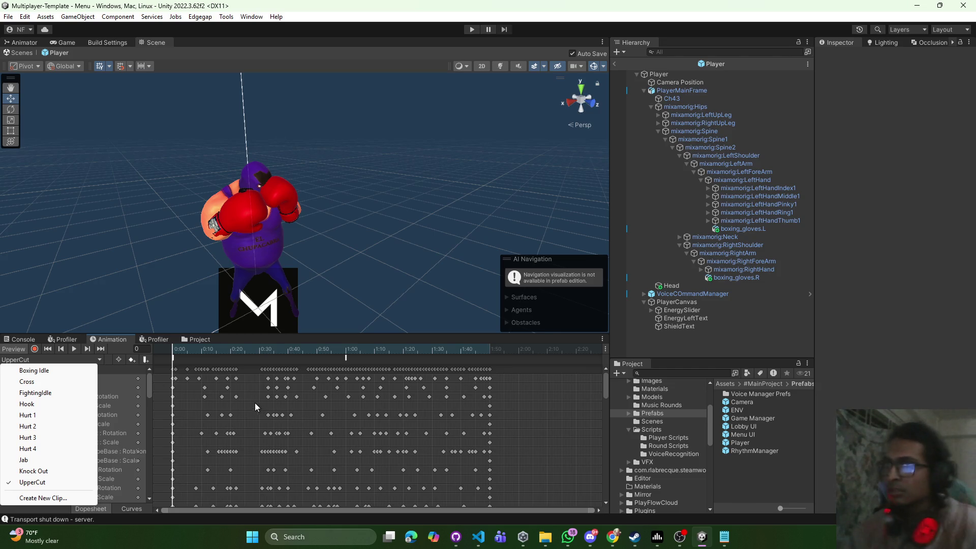
{"action": "left_click", "coordinate": [313, 344]}
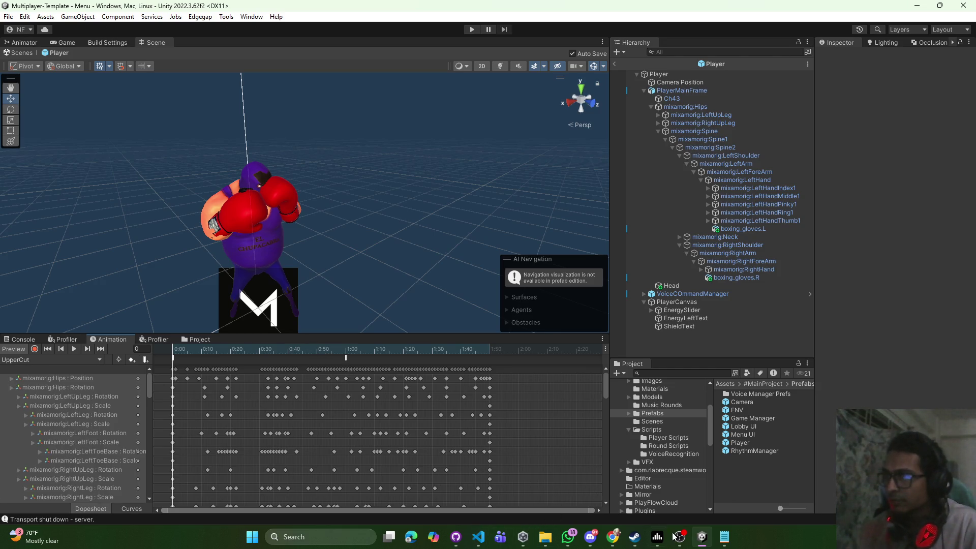
{"action": "left_click", "coordinate": [724, 536]}
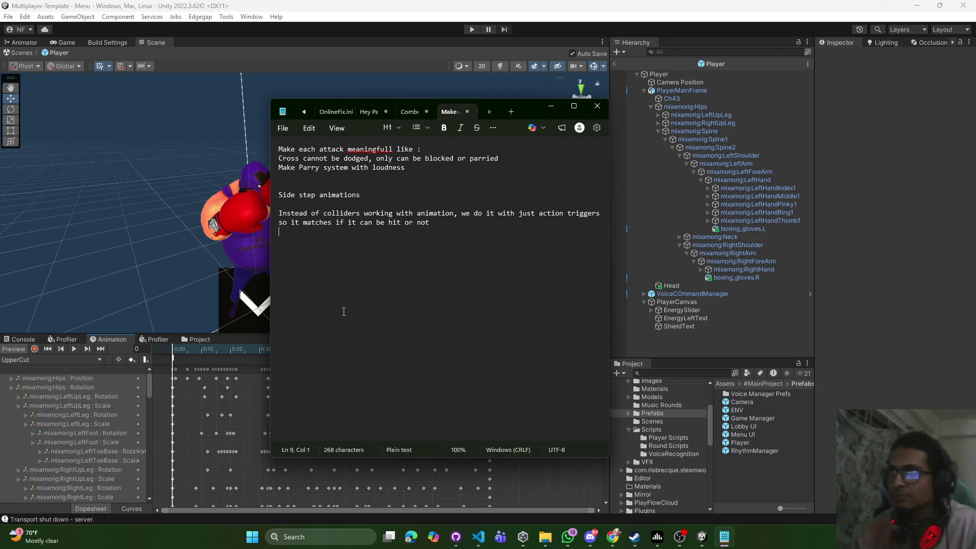
Move 'Side step animations' to the end of the notes, cancel saving, and minimise Notepad
{"action": "left_click", "coordinate": [364, 195]}
{"action": "key", "text": "shift+Up"}
{"action": "key", "text": "BackSpace"}
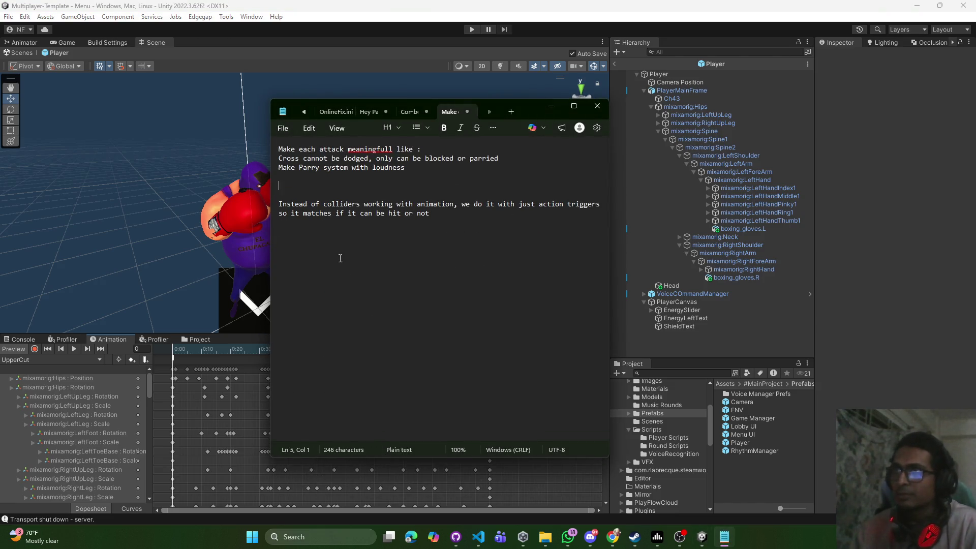
{"action": "key", "text": "ctrl+z"}
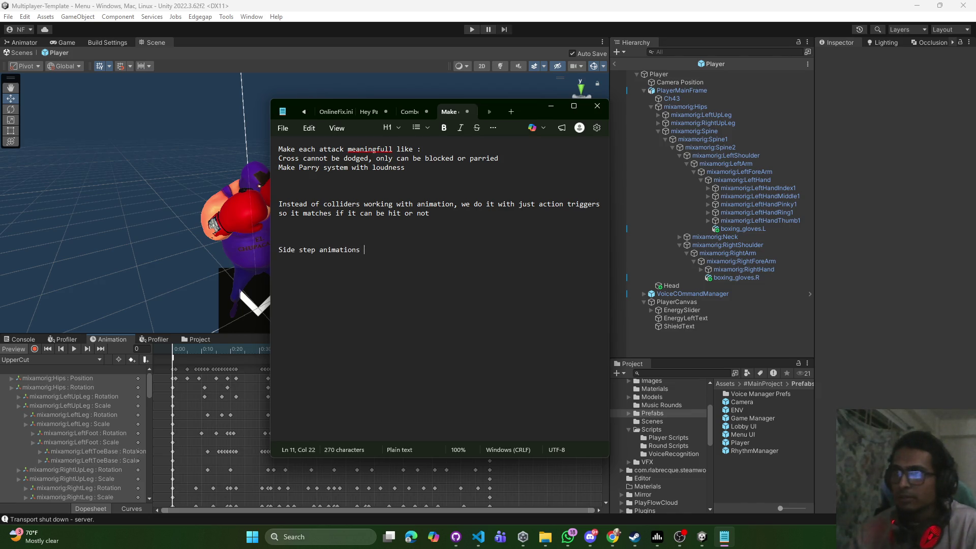
{"action": "key", "text": "ctrl+s"}
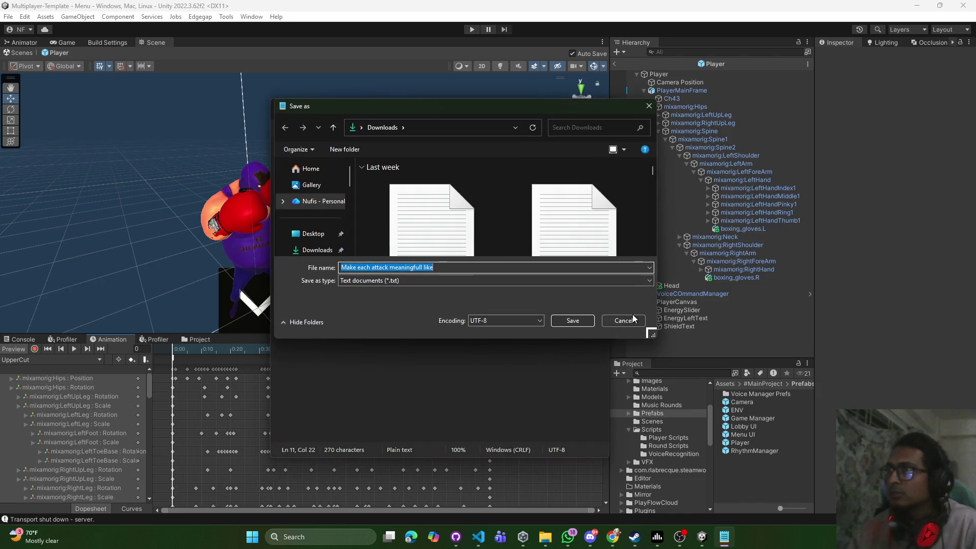
{"action": "left_click", "coordinate": [656, 335]}
{"action": "left_click", "coordinate": [551, 106]}
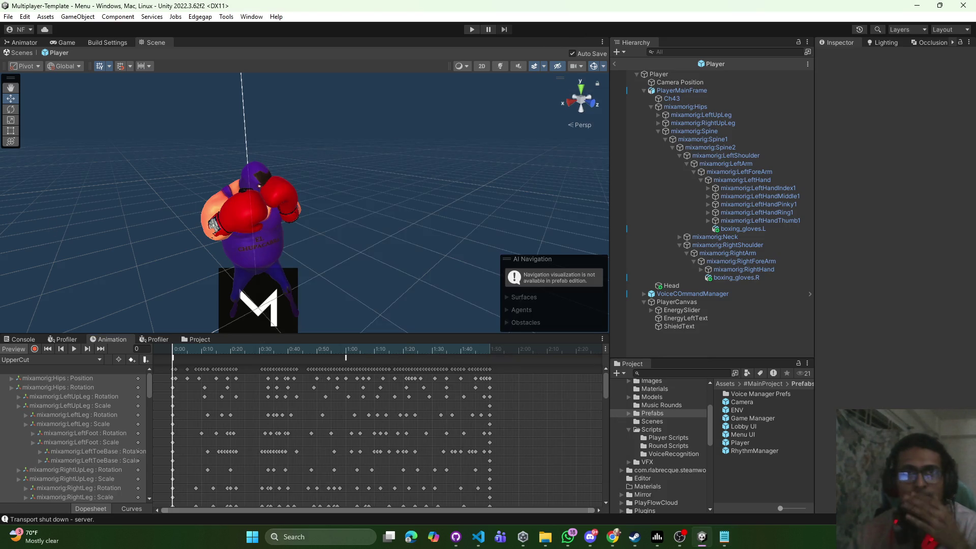
{"action": "key", "text": "alt+Tab"}
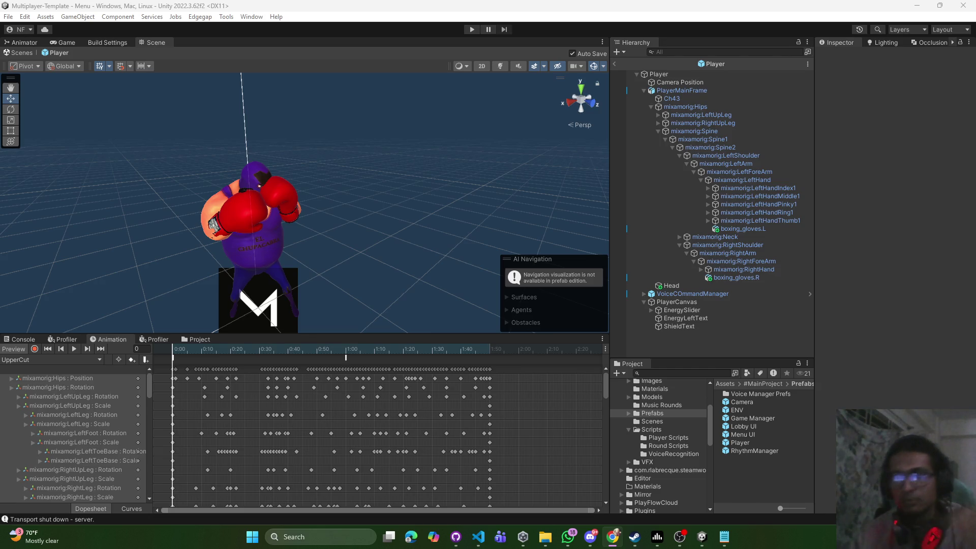
{"action": "key", "text": "alt+Tab"}
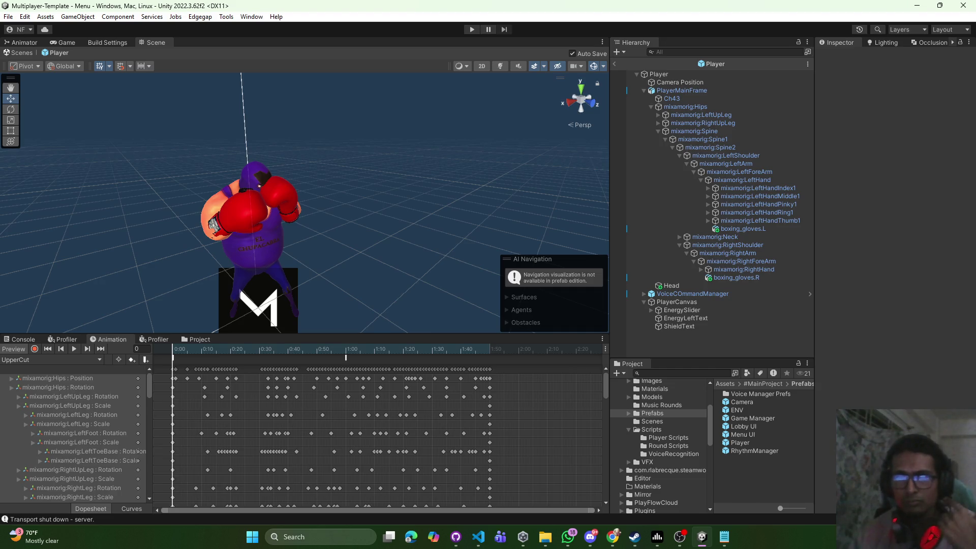
{"action": "key", "text": "alt+Tab"}
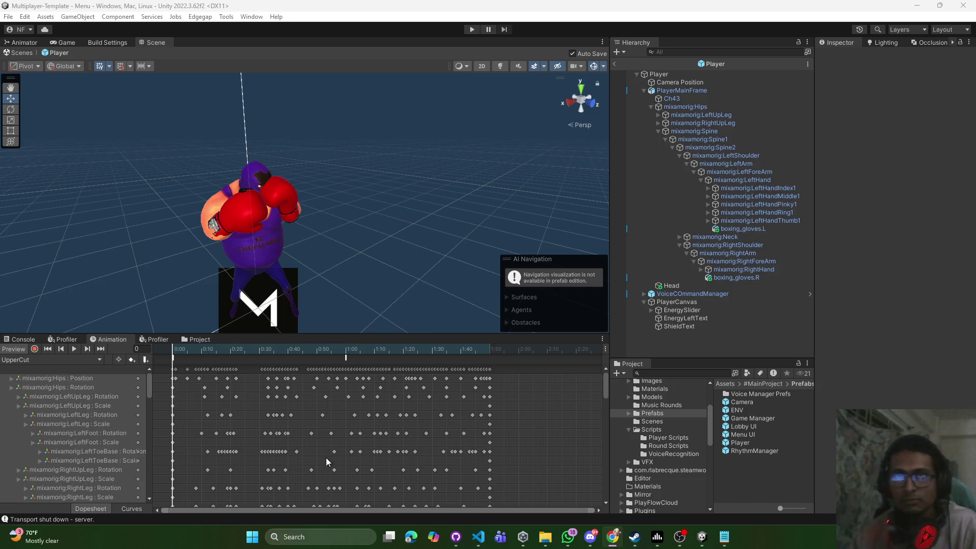
{"action": "left_click", "coordinate": [478, 537]}
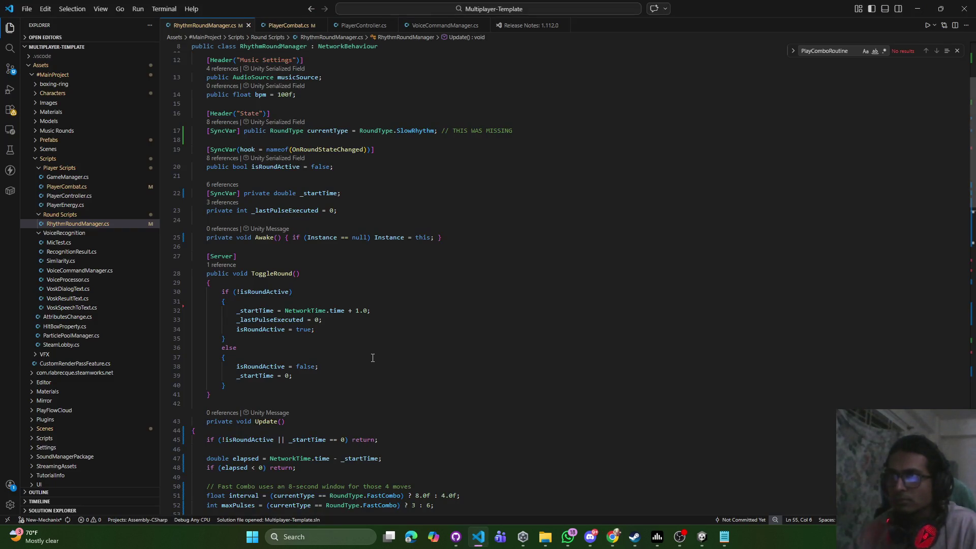
Scroll through RhythmRoundManager.cs, then switch to PlayerCombat.cs at QueueRhythmMove
{"action": "scroll", "coordinate": [323, 308], "scroll_direction": "down", "scroll_amount": 5}
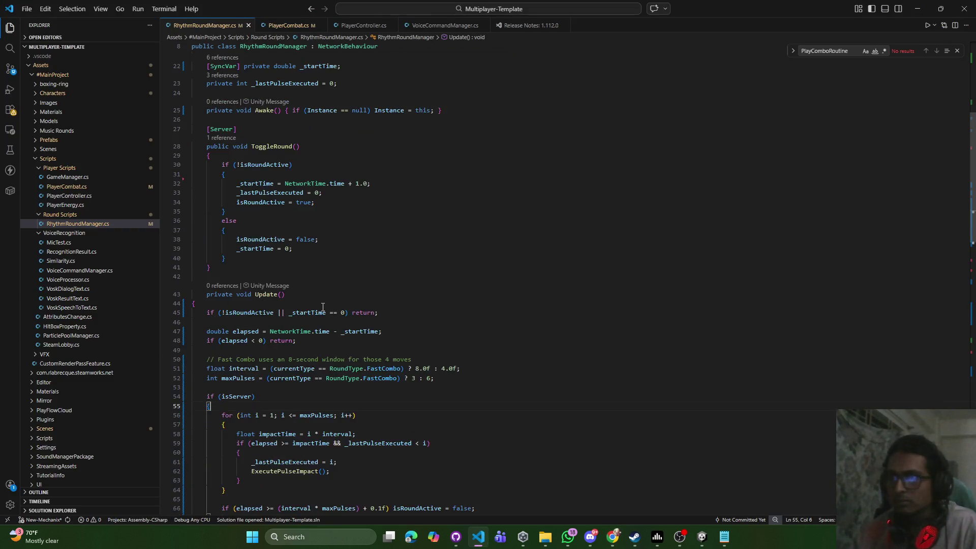
{"action": "scroll", "coordinate": [325, 310], "scroll_direction": "down", "scroll_amount": 20}
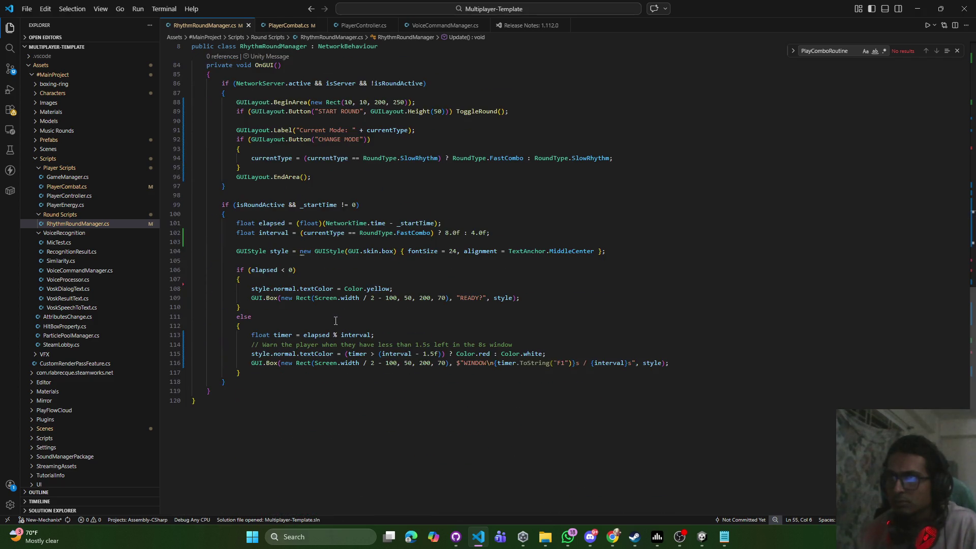
{"action": "scroll", "coordinate": [336, 320], "scroll_direction": "up", "scroll_amount": 10}
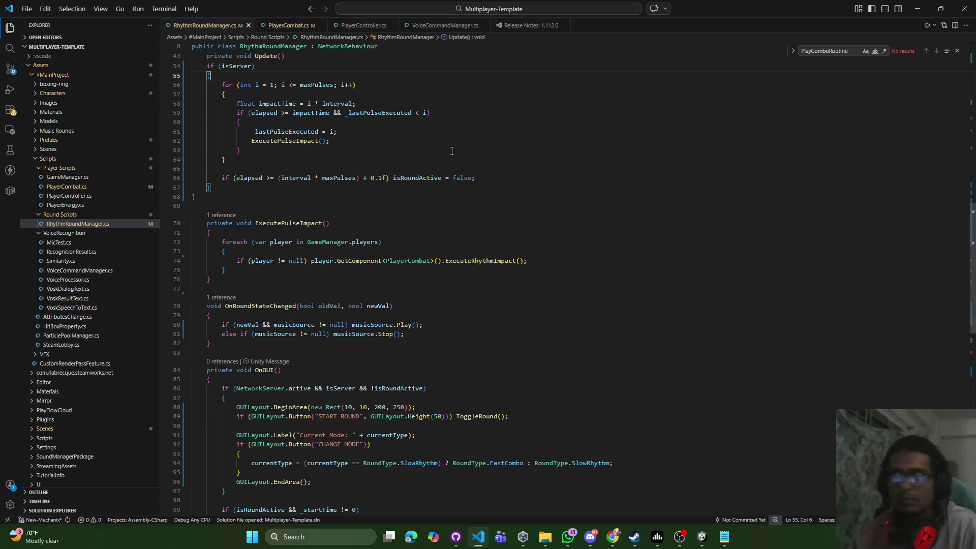
{"action": "left_click", "coordinate": [289, 25]}
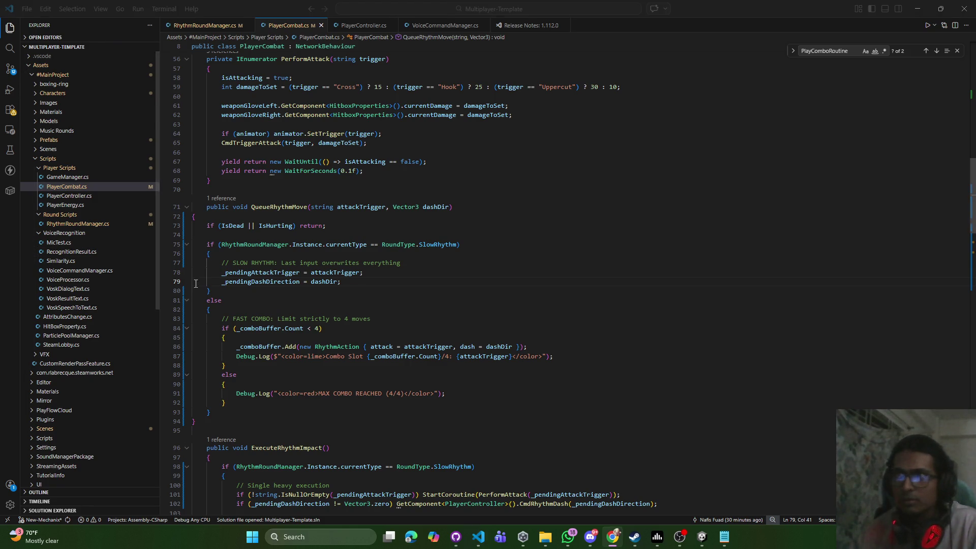
Make line 81's else check RhythmRoundManager.Instance.currentType == RoundType.FastCombo, save PlayerCombat.cs, and open RhythmRoundManager.cs
{"action": "left_click_drag", "start_coordinate": [211, 290], "coordinate": [209, 212]}
{"action": "left_click", "coordinate": [209, 412]}
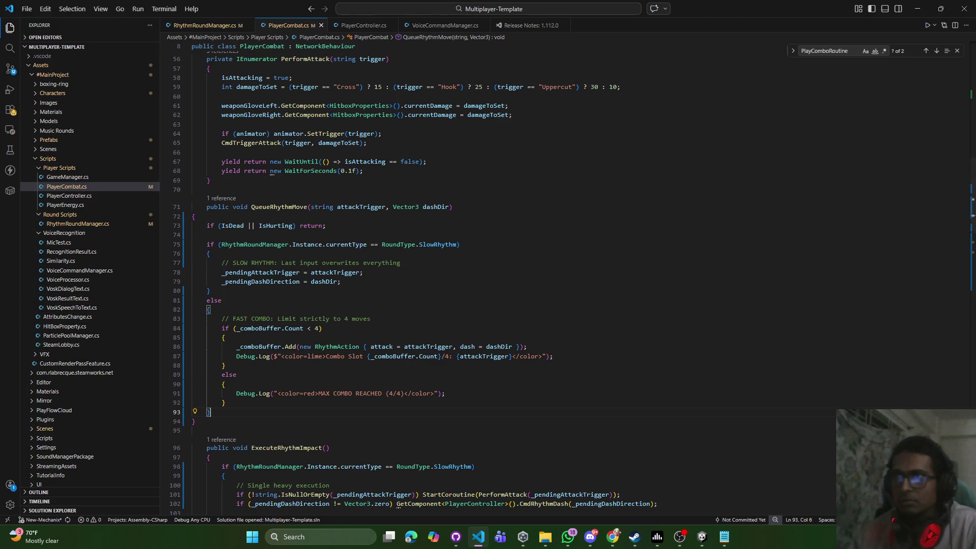
{"action": "left_click", "coordinate": [240, 302]}
{"action": "type", "text": "if"}
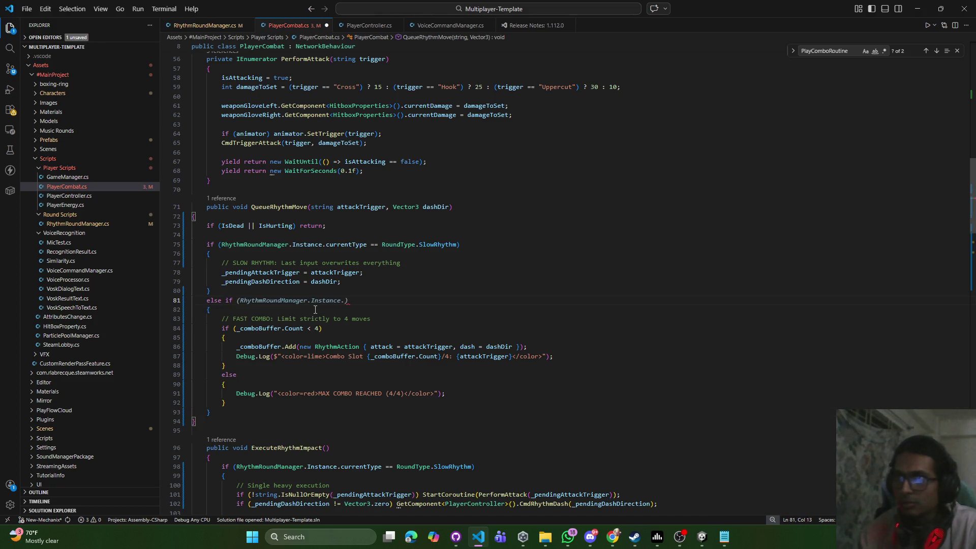
{"action": "key", "text": "Tab"}
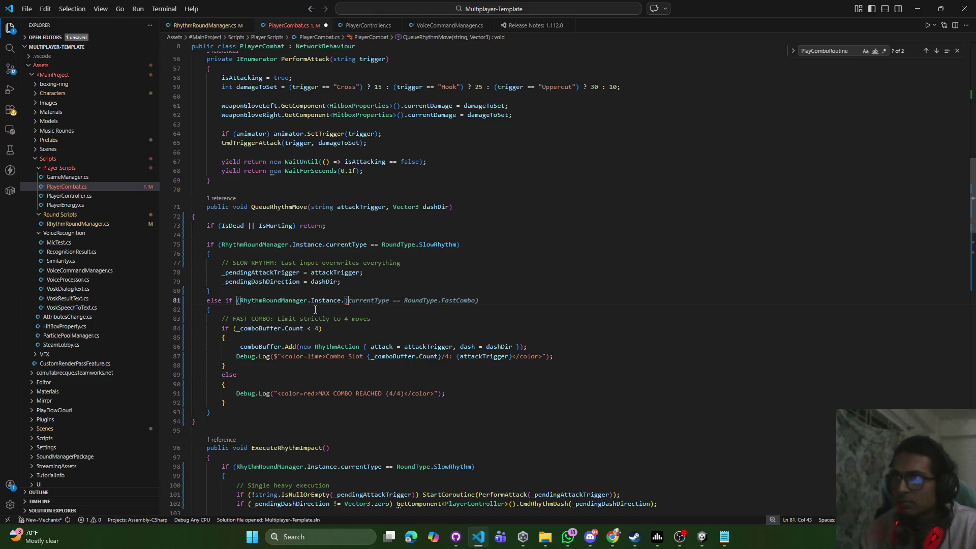
{"action": "key", "text": "Tab"}
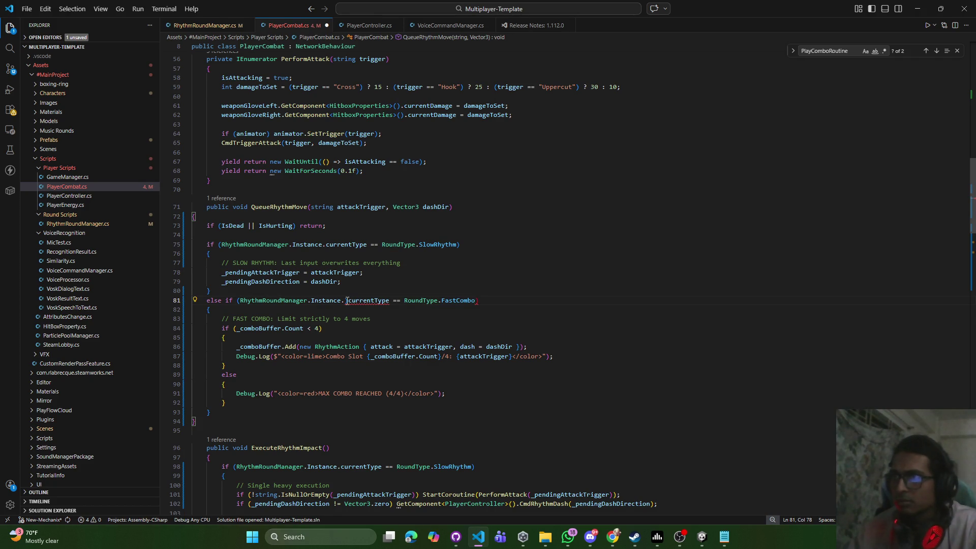
{"action": "key", "text": "ctrl+s"}
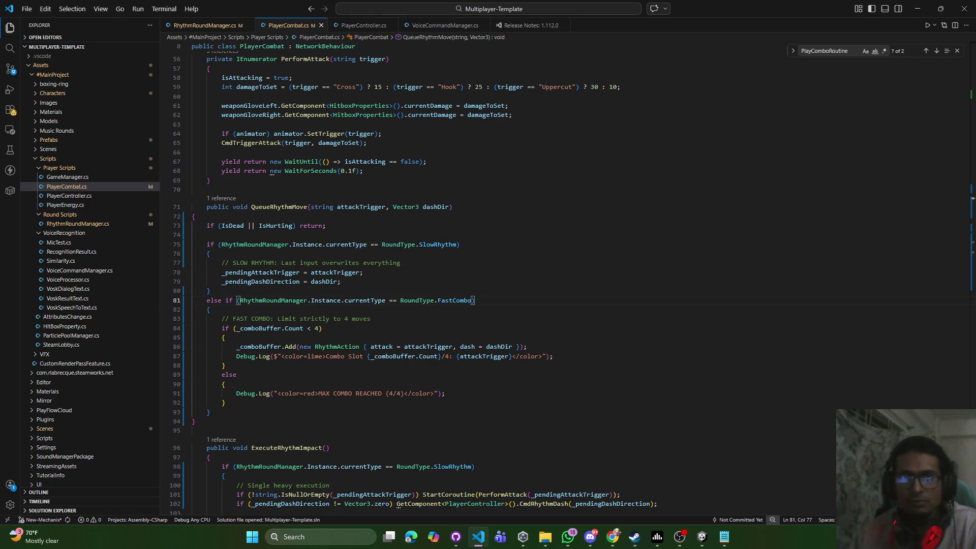
{"action": "key", "text": "alt+Tab"}
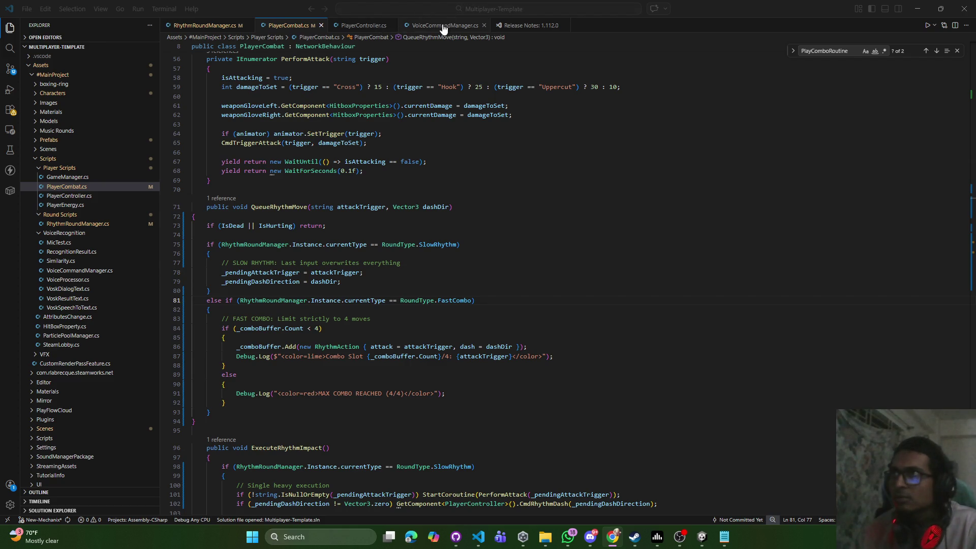
{"action": "left_click", "coordinate": [201, 25]}
Paste new Update() code (FastCombo: 8.0 s, 3 pulses; otherwise 4.0 s, 6) and save
{"action": "scroll", "coordinate": [419, 182], "scroll_direction": "up", "scroll_amount": 5}
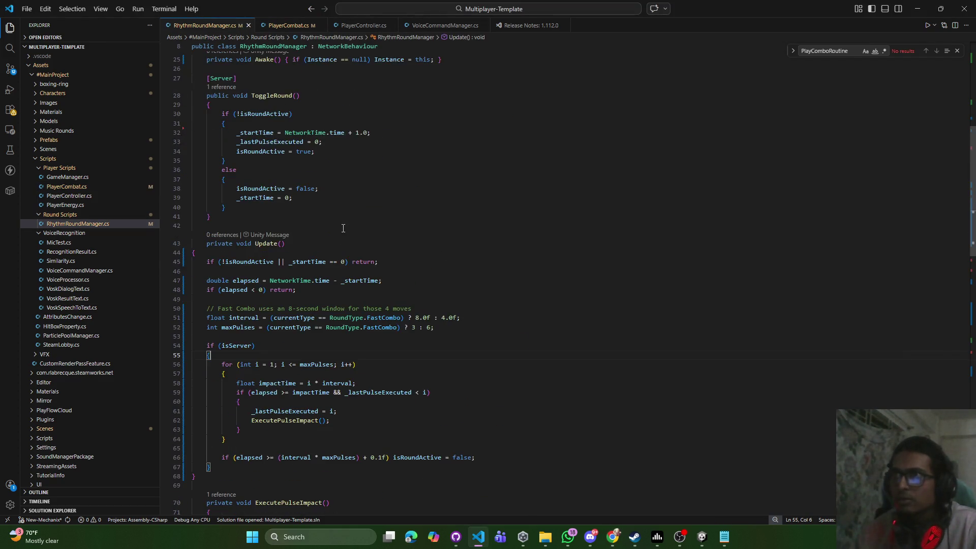
{"action": "scroll", "coordinate": [419, 182], "scroll_direction": "down", "scroll_amount": 2}
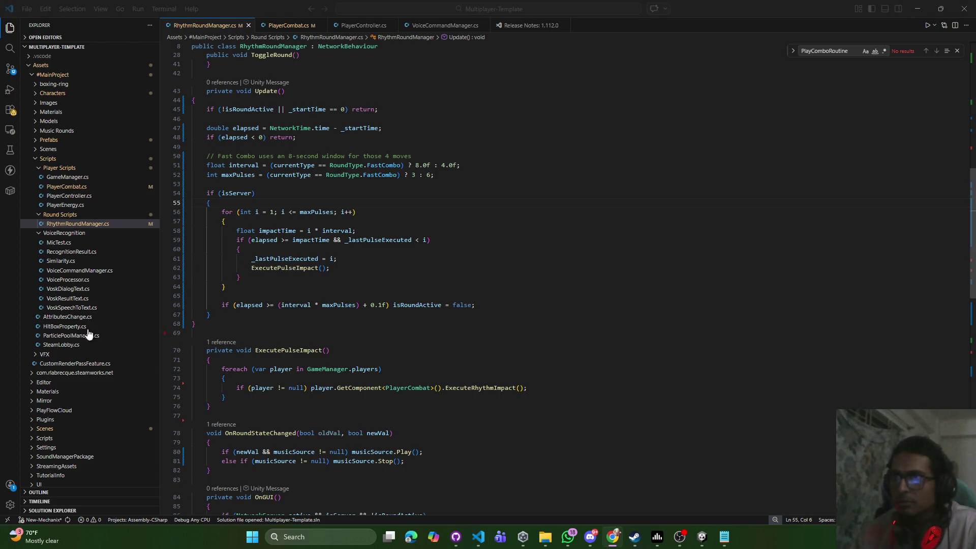
{"action": "left_click", "coordinate": [204, 320]}
{"action": "key", "text": "shift+alt+Right"}
{"action": "key", "text": "shift+alt+Right"}
{"action": "key", "text": "shift+alt+Right"}
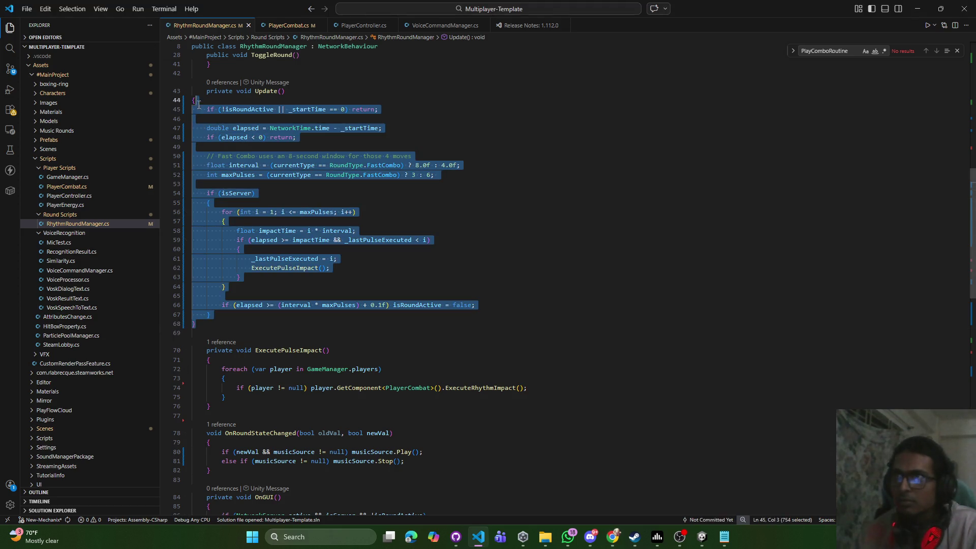
{"action": "key", "text": "ctrl+v"}
{"action": "left_click", "coordinate": [496, 211]}
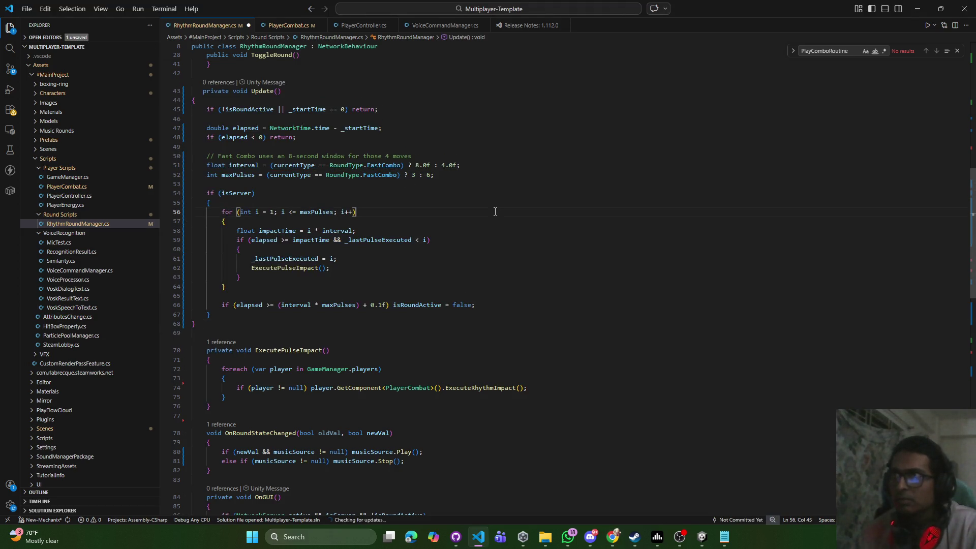
{"action": "key", "text": "ctrl+s"}
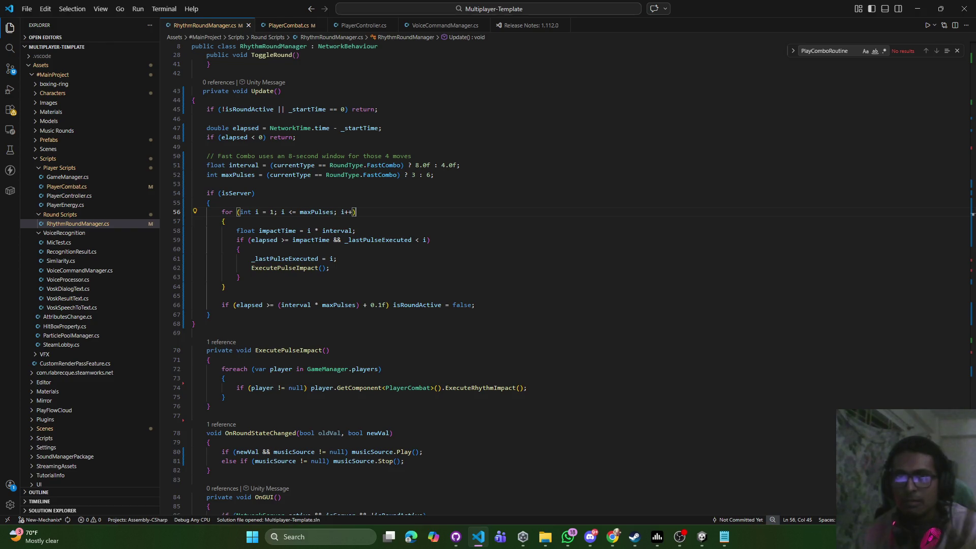
{"action": "key", "text": "alt+Tab"}
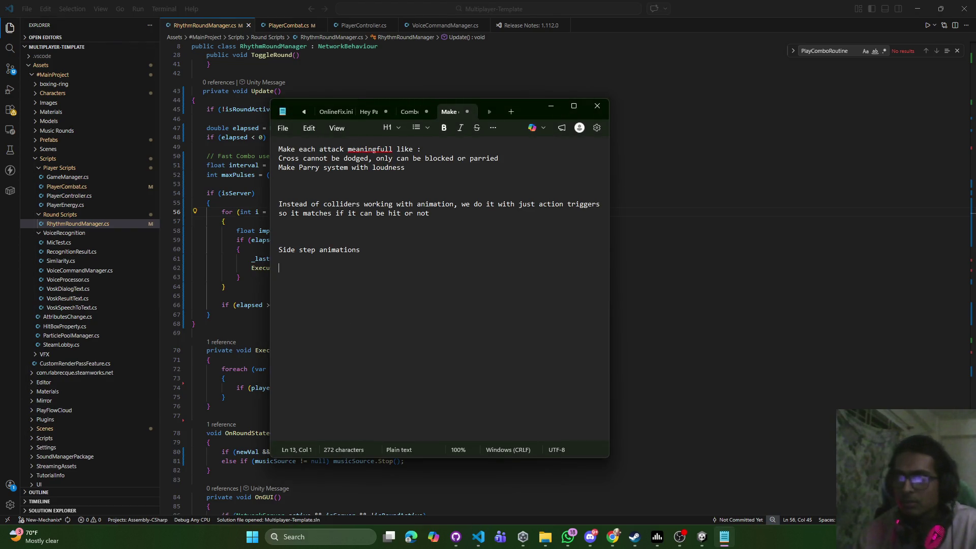
Under Side step animations, note 'put only left and right movement, no back or forward'
{"action": "type", "text": "put only"}
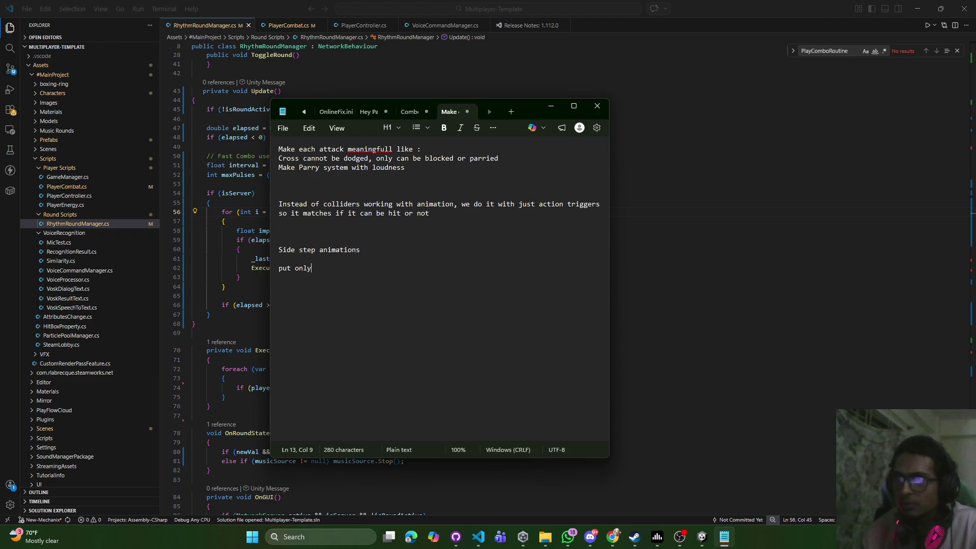
{"action": "type", "text": " left and right mov"}
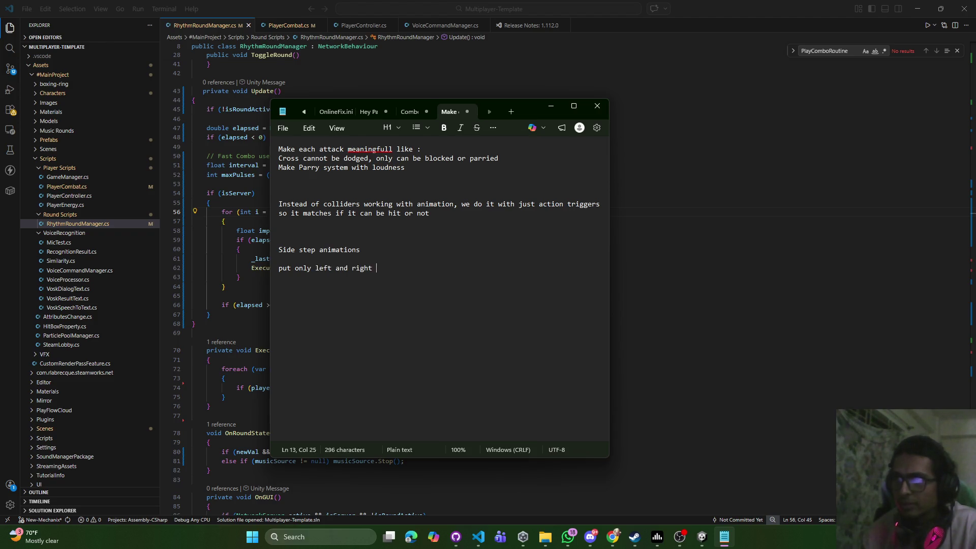
{"action": "type", "text": "ement, "}
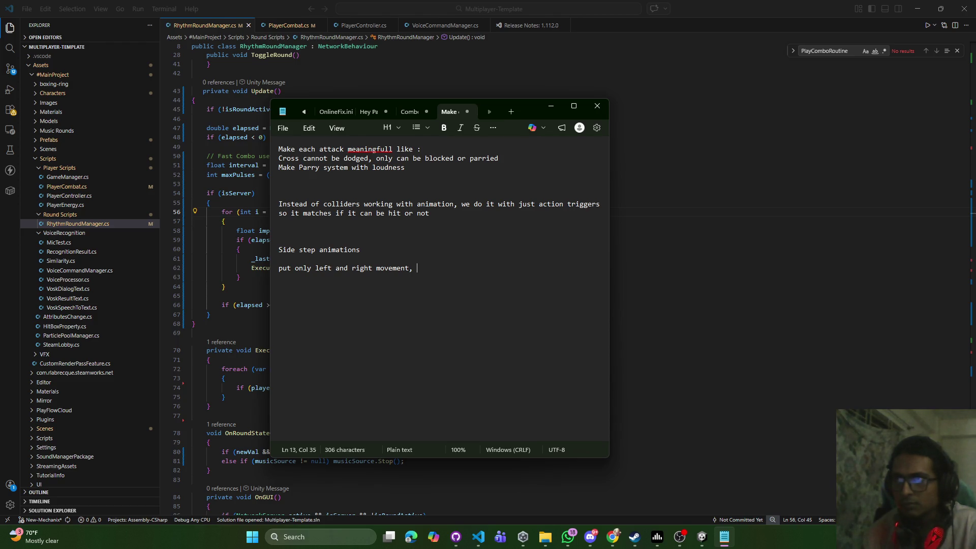
{"action": "type", "text": "no"}
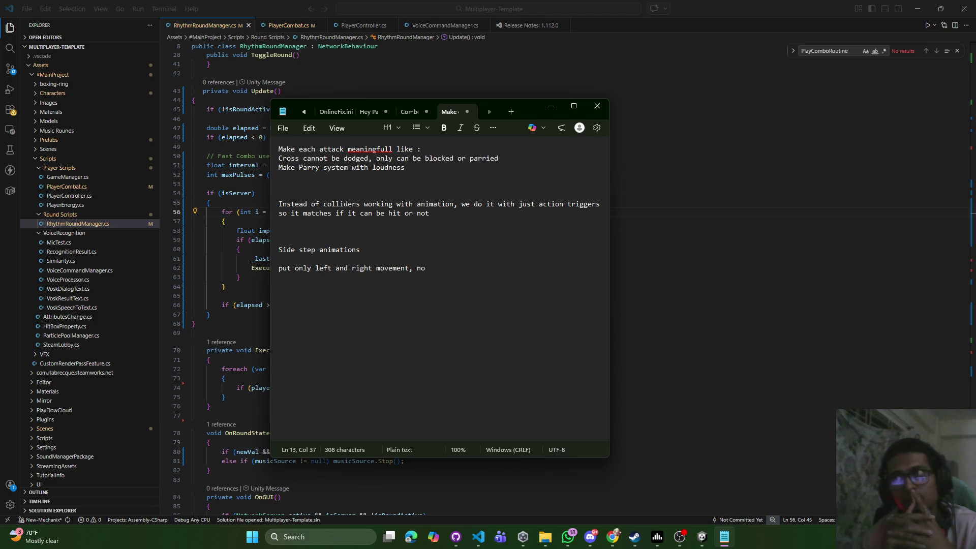
{"action": "type", "text": "back or"}
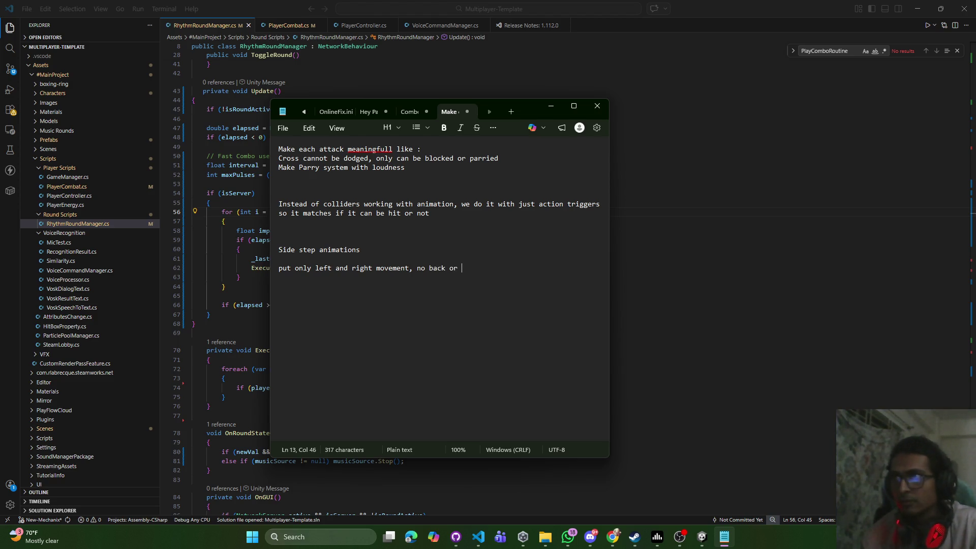
{"action": "type", "text": " forward"}
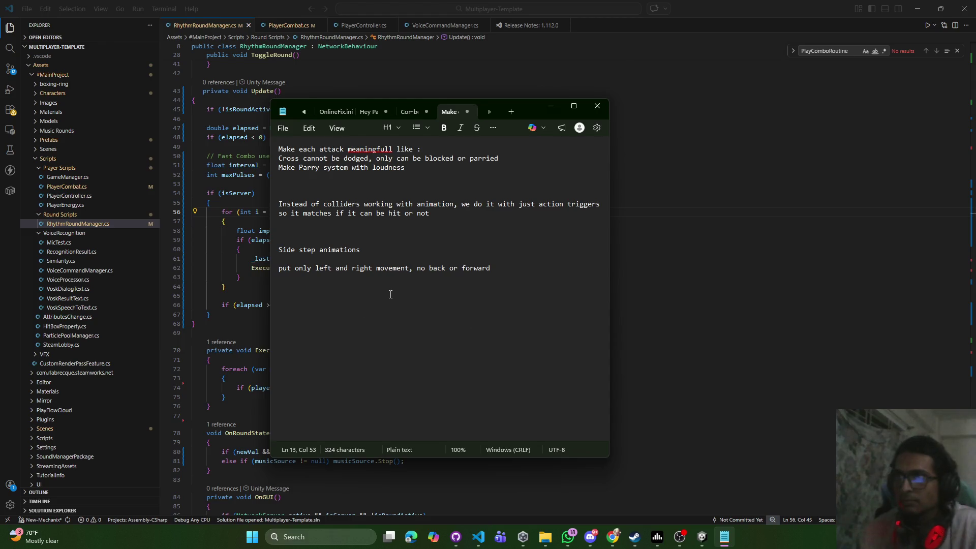
{"action": "left_click", "coordinate": [226, 287]}
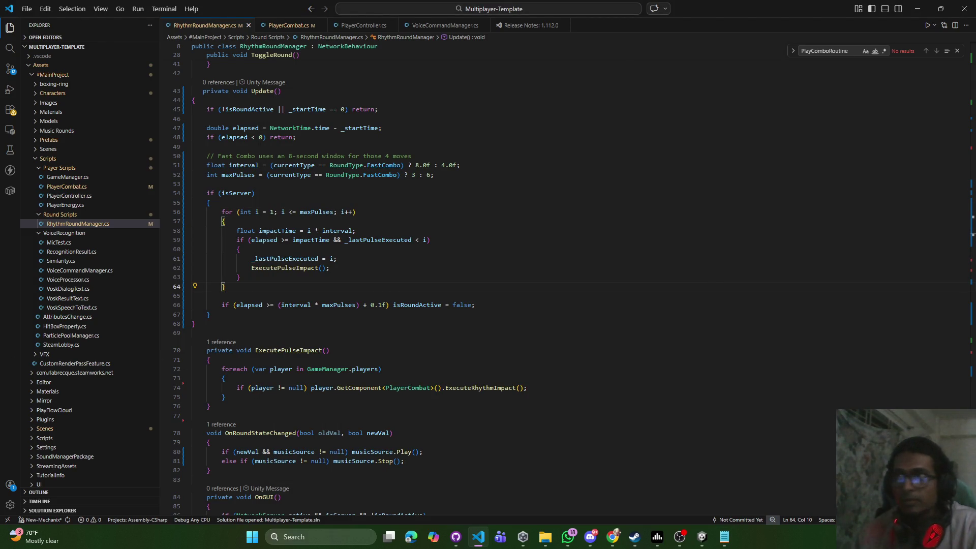
{"action": "key", "text": "alt+Tab"}
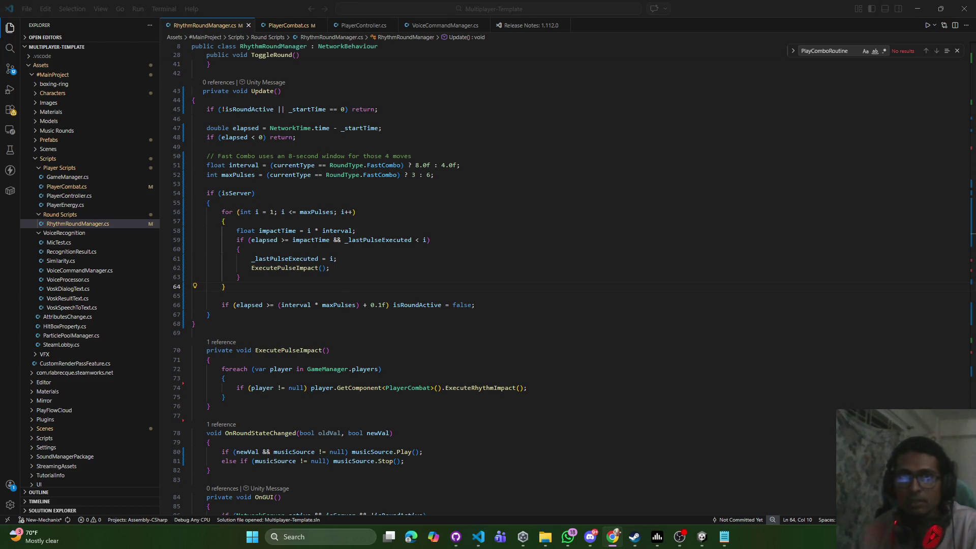
{"action": "left_click", "coordinate": [288, 26]}
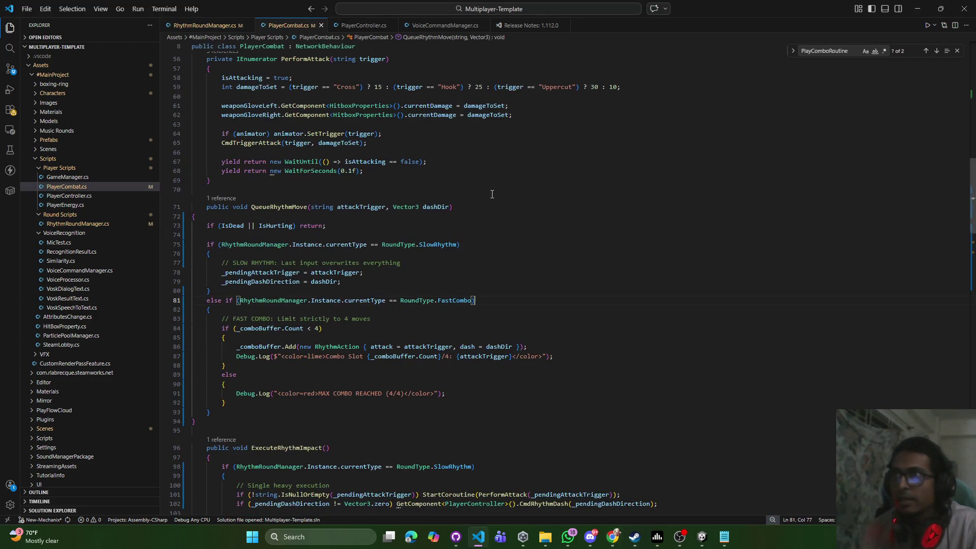
{"action": "left_click", "coordinate": [621, 193]}
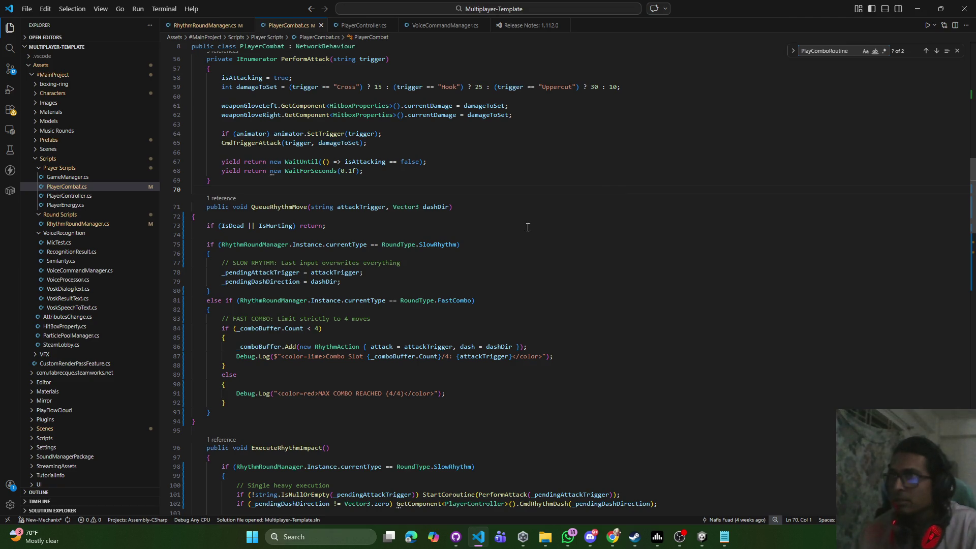
{"action": "left_click", "coordinate": [938, 56]}
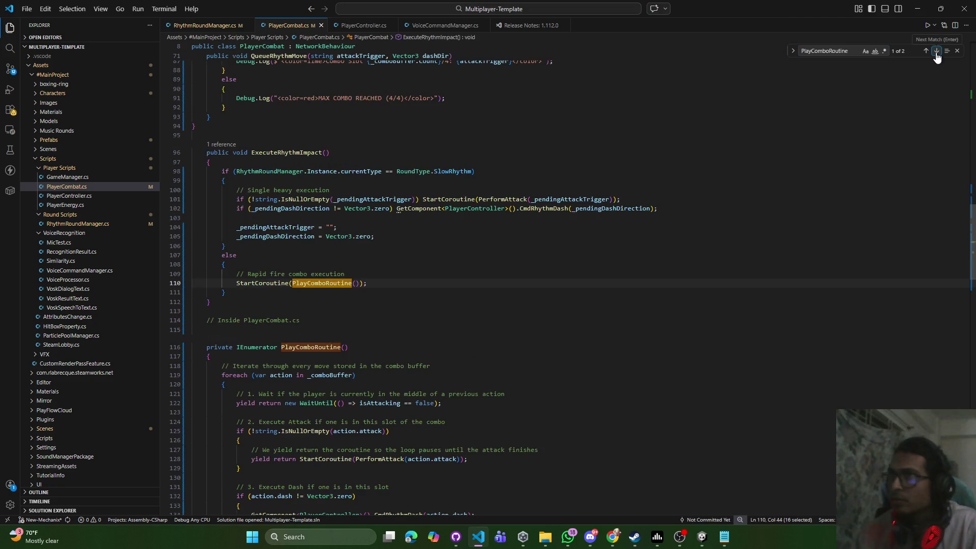
{"action": "left_click", "coordinate": [938, 56]}
{"action": "scroll", "coordinate": [571, 220], "scroll_direction": "down", "scroll_amount": 2}
{"action": "scroll", "coordinate": [571, 220], "scroll_direction": "down", "scroll_amount": 3}
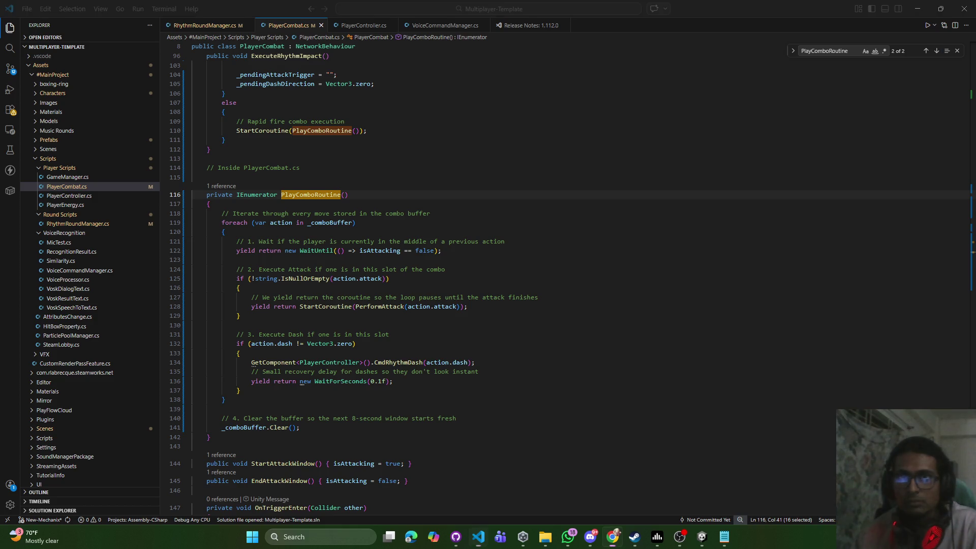
{"action": "mouse_move", "coordinate": [217, 441]}
{"action": "left_mouse_down"}
{"action": "mouse_move", "coordinate": [200, 320]}
{"action": "mouse_move", "coordinate": [207, 194]}
{"action": "left_mouse_up"}
{"action": "type", "text": "private IEnumerator PlayComboRoutine() {     foreach (var action in _comboBuffer)     {         // Wait for the current animation to finish (using your EndAttackWindow logic)         yield return new WaitUntil(() => isAttacking == false);          if (!string.IsNullOrEmpty(action.attack))         {             yield return StartCoroutine(PerformAttack(action.attack));         }          if (action.dash != Vector3.zero)         {             GetComponent<PlayerController>().CmdRhythmDash(action.dash);             yield return new WaitForSeconds(0.15f); // Small gap between combo moves         }     }     _comboBuffer.Clear(); }"}
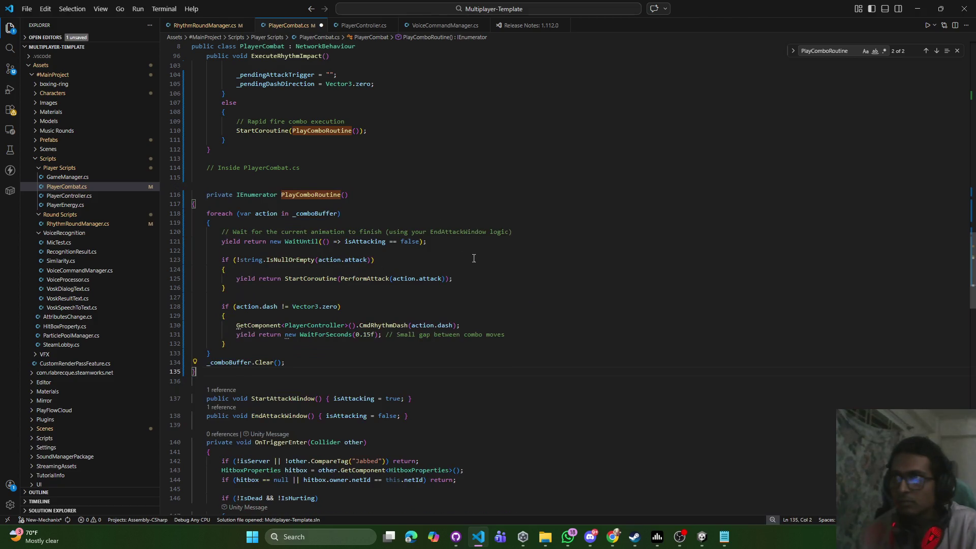
{"action": "left_click", "coordinate": [193, 204]}
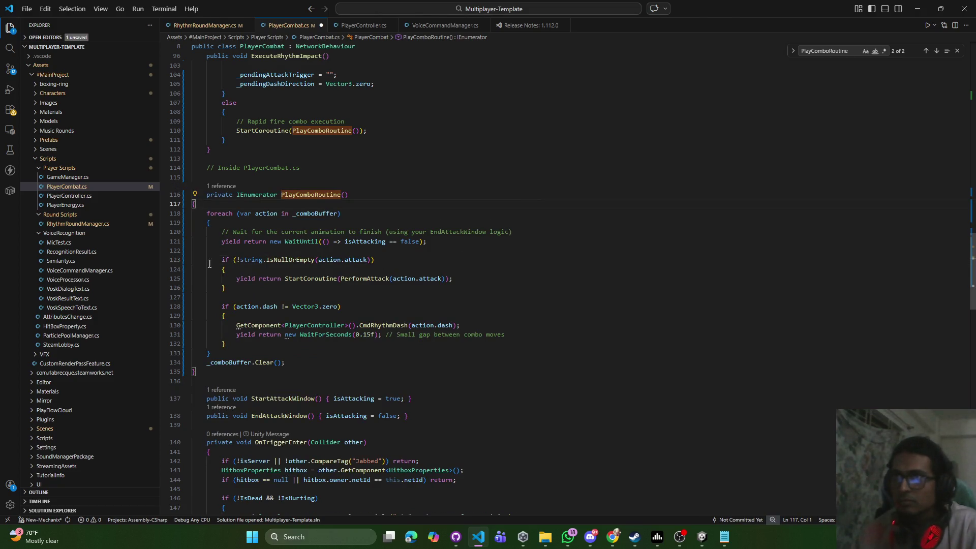
{"action": "type", "text": "{"}
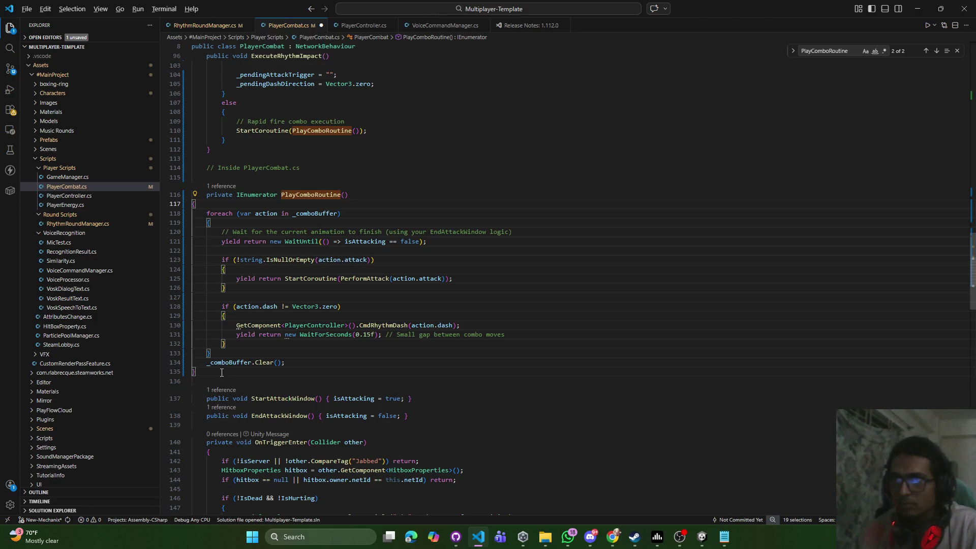
{"action": "left_click", "coordinate": [193, 371]}
{"action": "type", "text": "}"}
{"action": "left_click", "coordinate": [225, 353]}
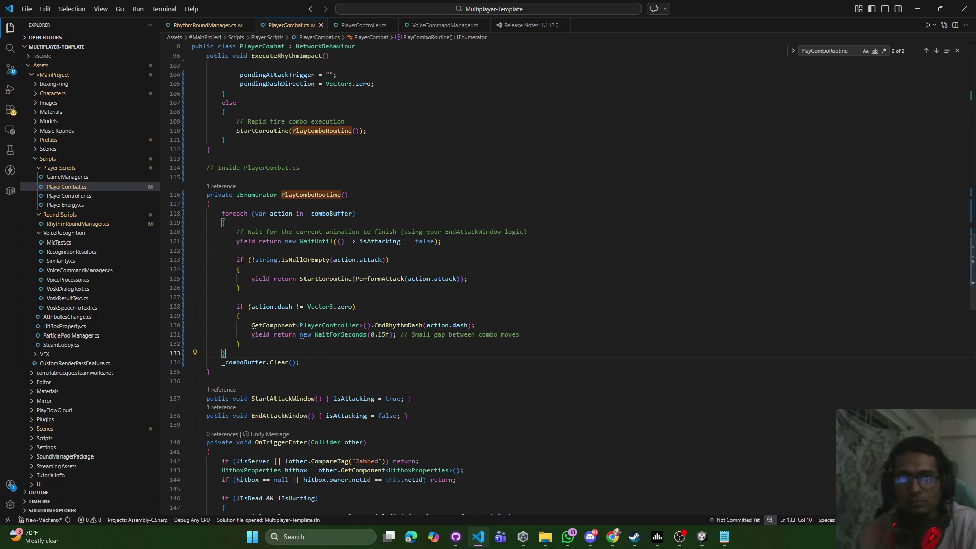
{"action": "key", "text": "alt+Tab"}
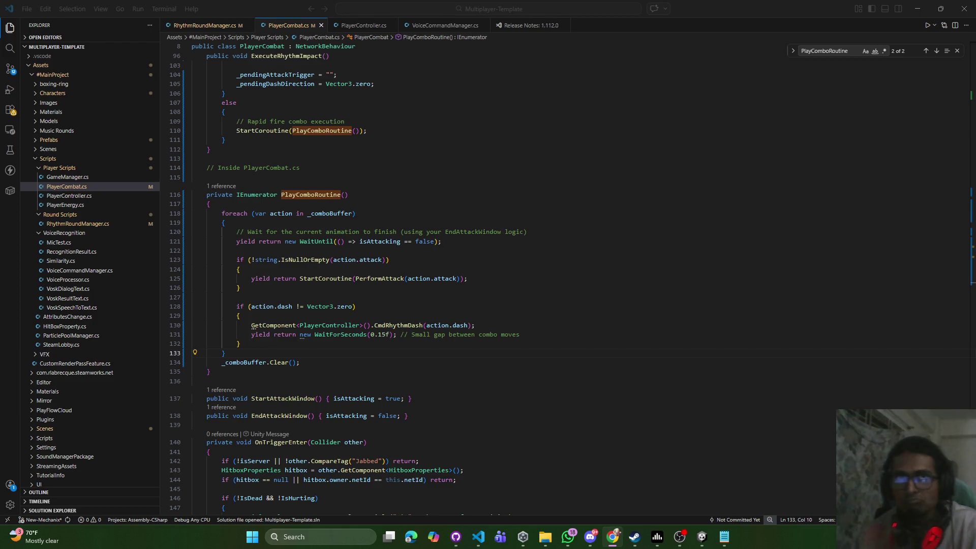
{"action": "left_click", "coordinate": [287, 234]}
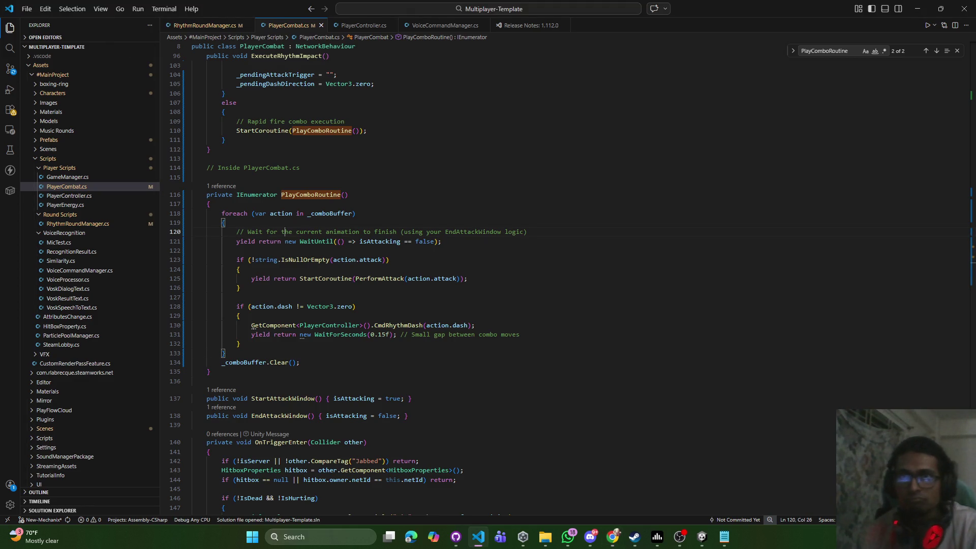
{"action": "key", "text": "alt+Tab"}
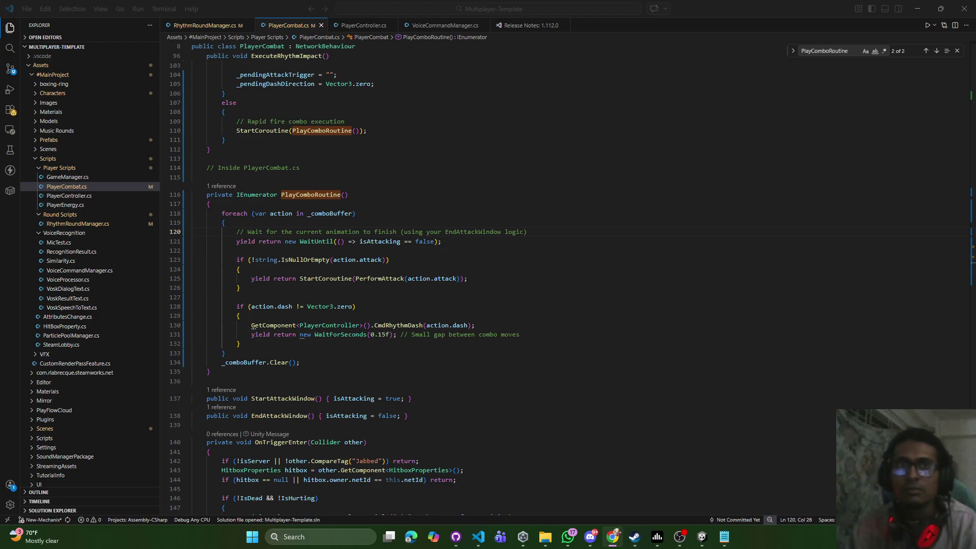
Minimize Visual Studio Code so the Unity editor with the Player prefab is in front
{"action": "left_click", "coordinate": [619, 111]}
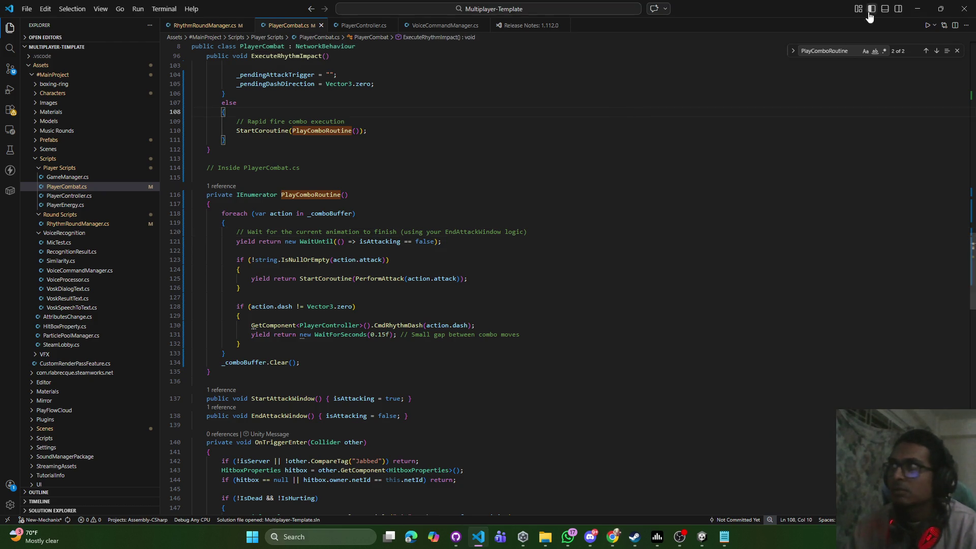
{"action": "left_click", "coordinate": [918, 13]}
{"action": "left_click", "coordinate": [547, 58]}
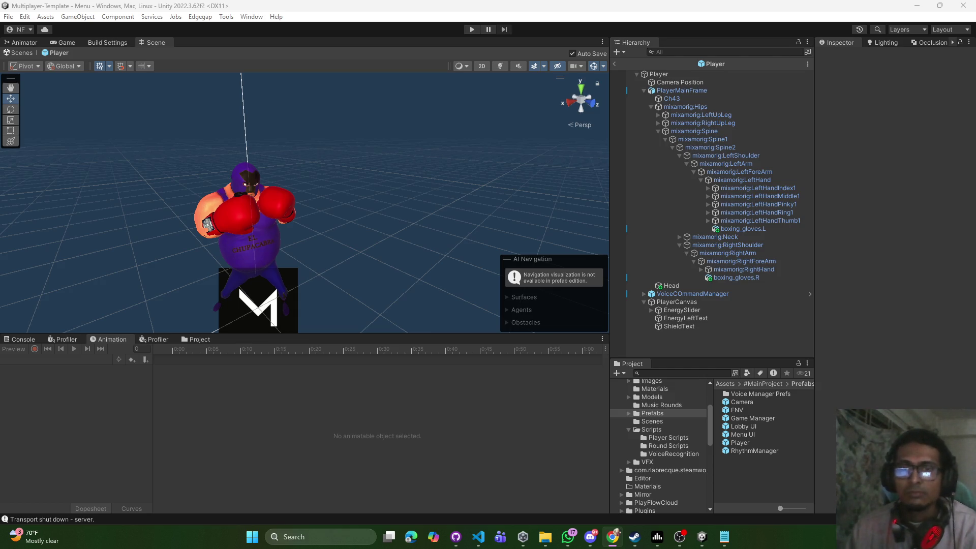
Add the line 'Camera look rotaion bit downward' to the design notes
{"action": "key", "text": "alt+Tab"}
{"action": "key", "text": "Return"}
{"action": "key", "text": "Return"}
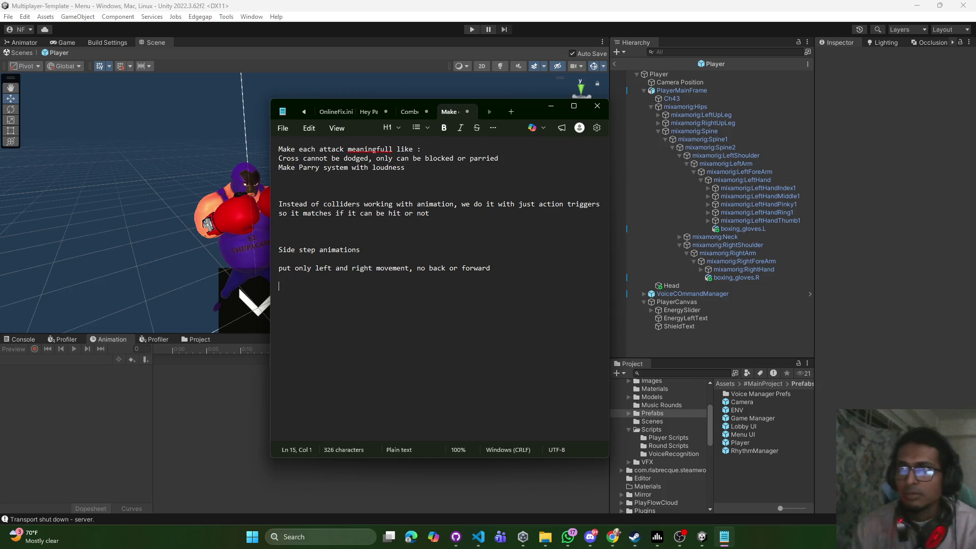
{"action": "type", "text": "Camera "}
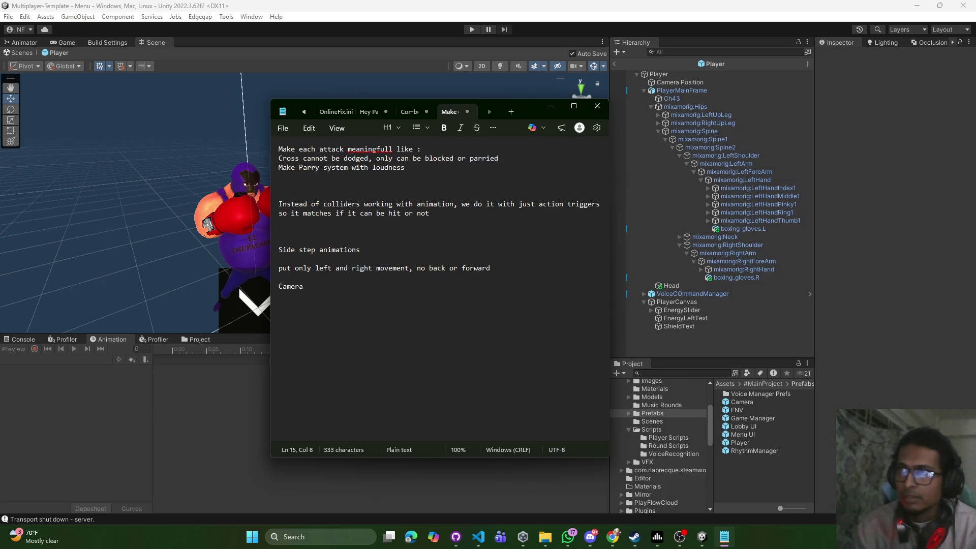
{"action": "type", "text": "look roa"}
{"action": "key", "text": "BackSpace"}
{"action": "type", "text": "taion bit do"}
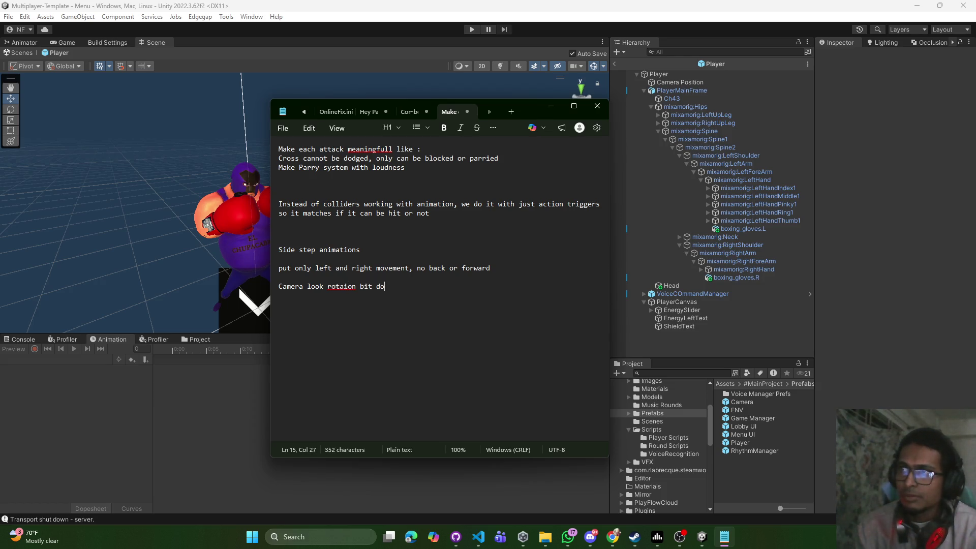
{"action": "type", "text": "wnward"}
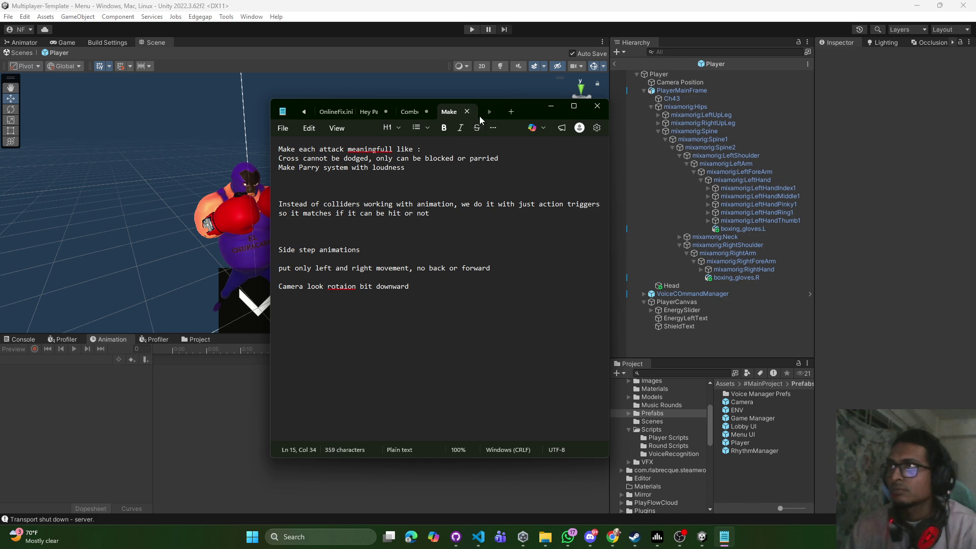
Cancel the Save As dialog, minimize Notepad, and bring Unity back to the front
{"action": "key", "text": "ctrl+s"}
{"action": "left_click", "coordinate": [649, 106]}
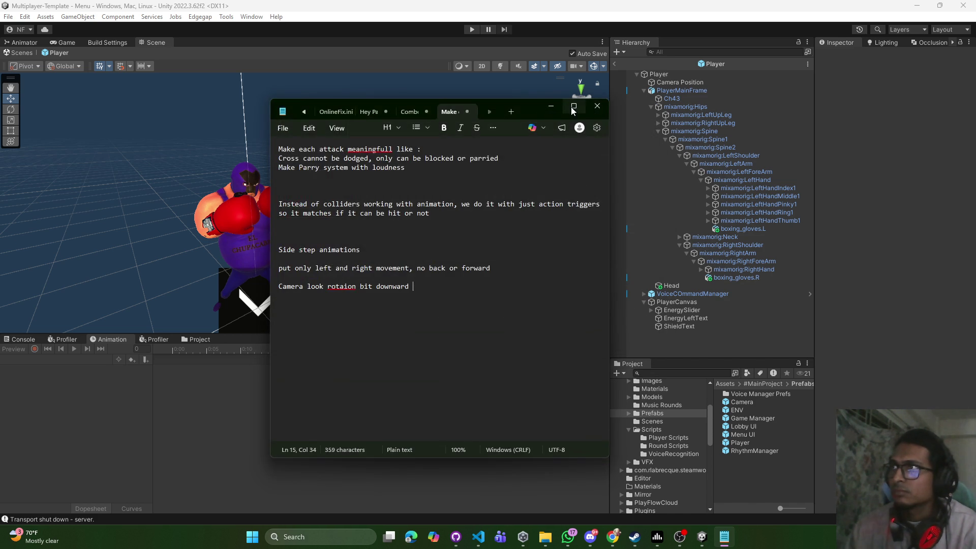
{"action": "left_click", "coordinate": [544, 109]}
{"action": "left_click", "coordinate": [353, 41]}
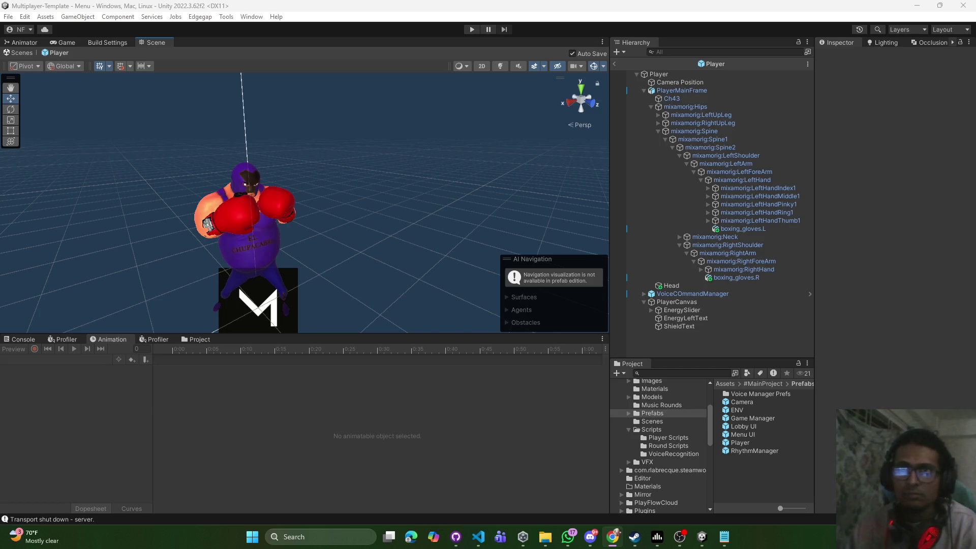
Switch back to the Unity editor and toggle Play mode with Ctrl+P
{"action": "key", "text": "alt+Tab"}
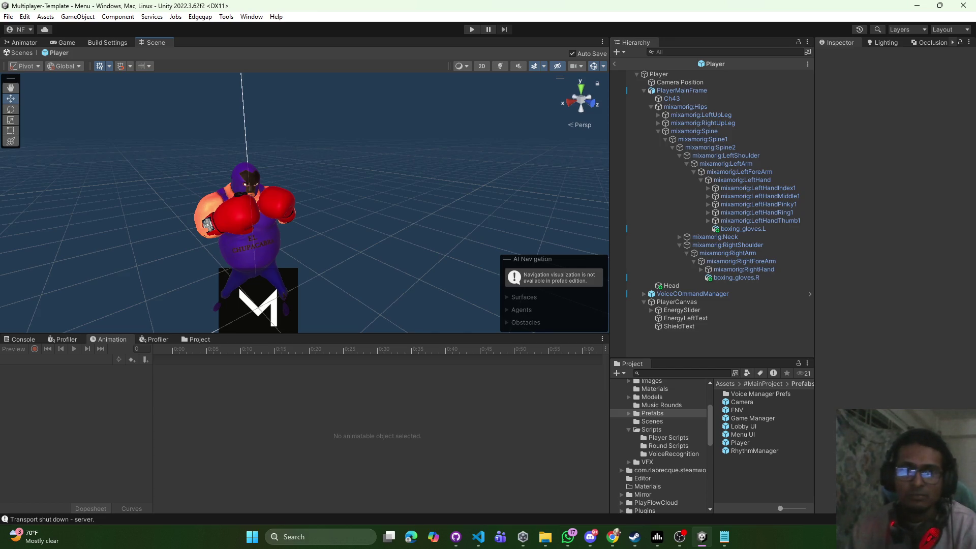
{"action": "key", "text": "alt+Tab"}
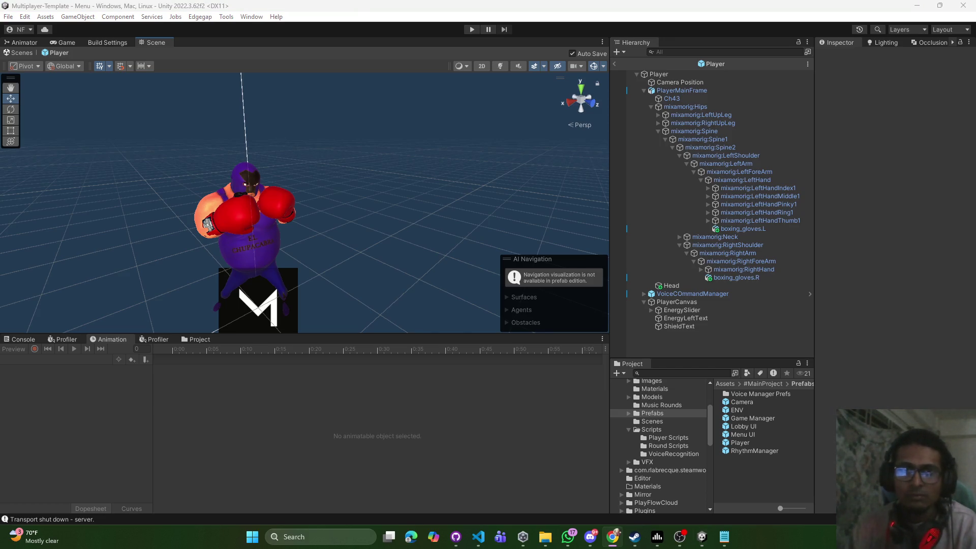
{"action": "key", "text": "alt+Tab"}
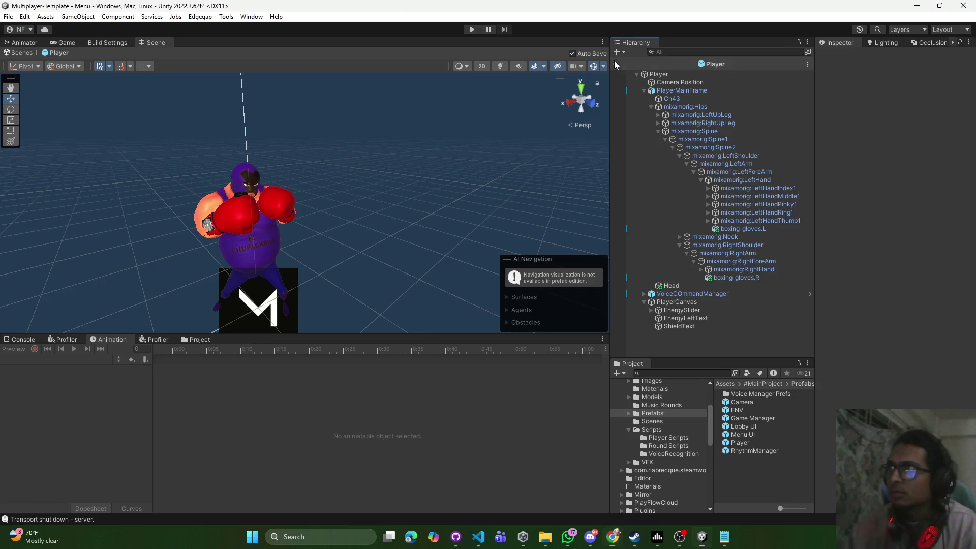
{"action": "key", "text": "ctrl+p"}
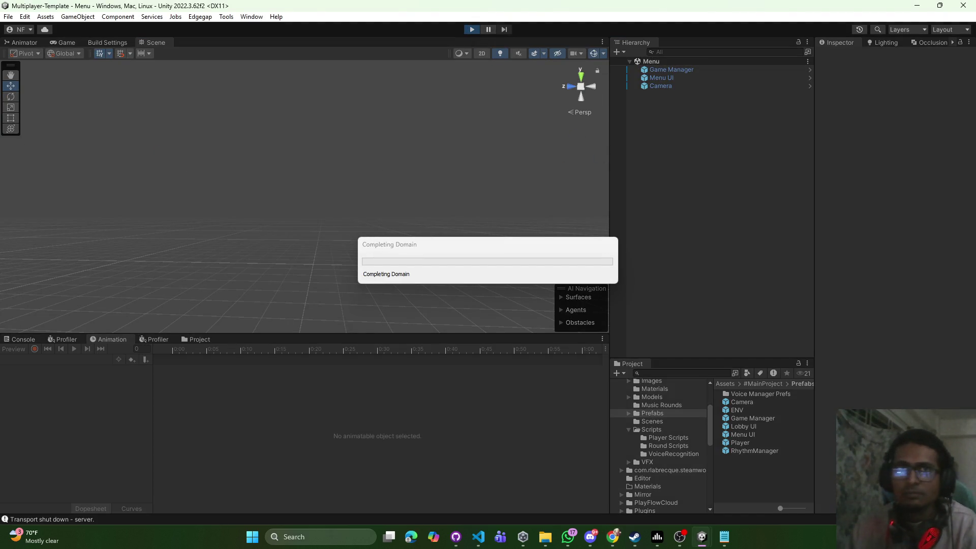
Host a game from the main menu so the Lobby boxing ring loads
{"action": "key", "text": "alt+Tab"}
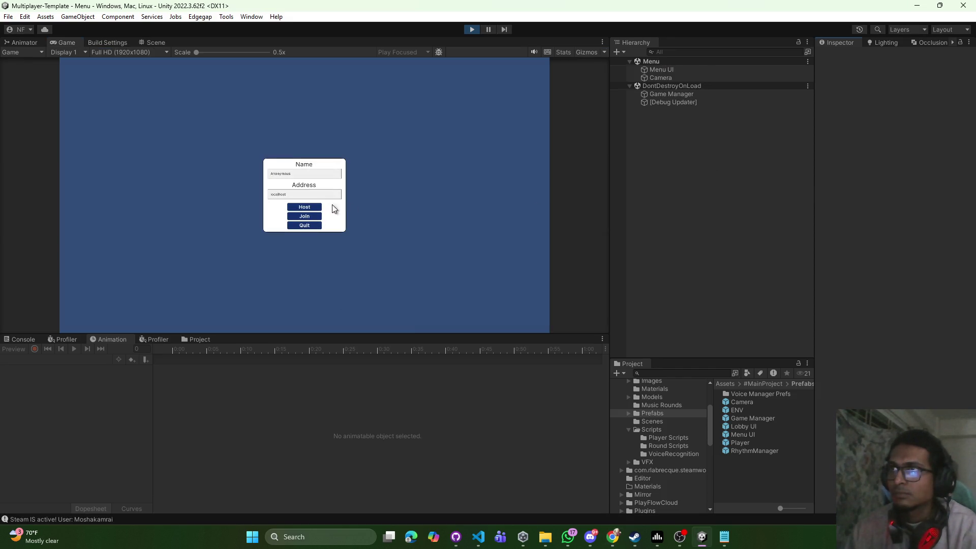
{"action": "left_click", "coordinate": [314, 207]}
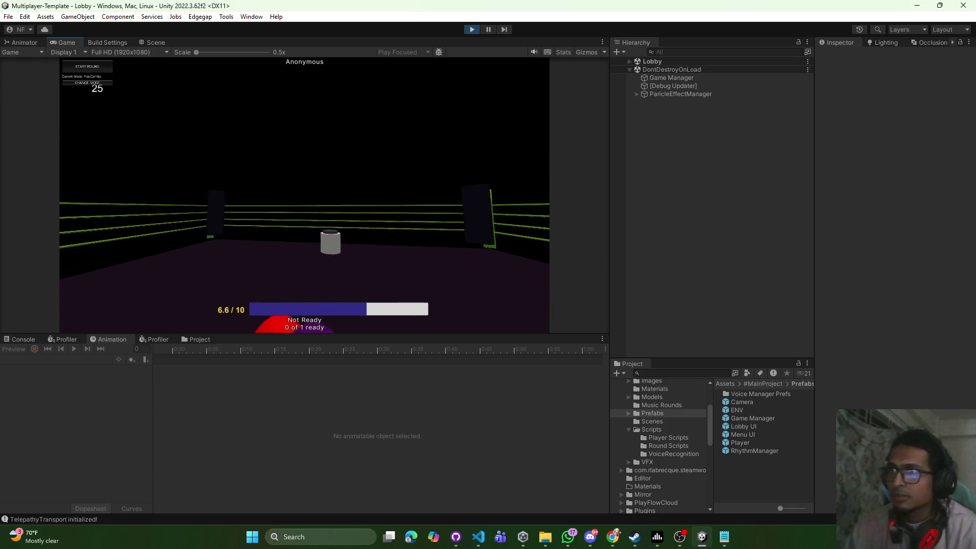
{"action": "key", "text": "Escape"}
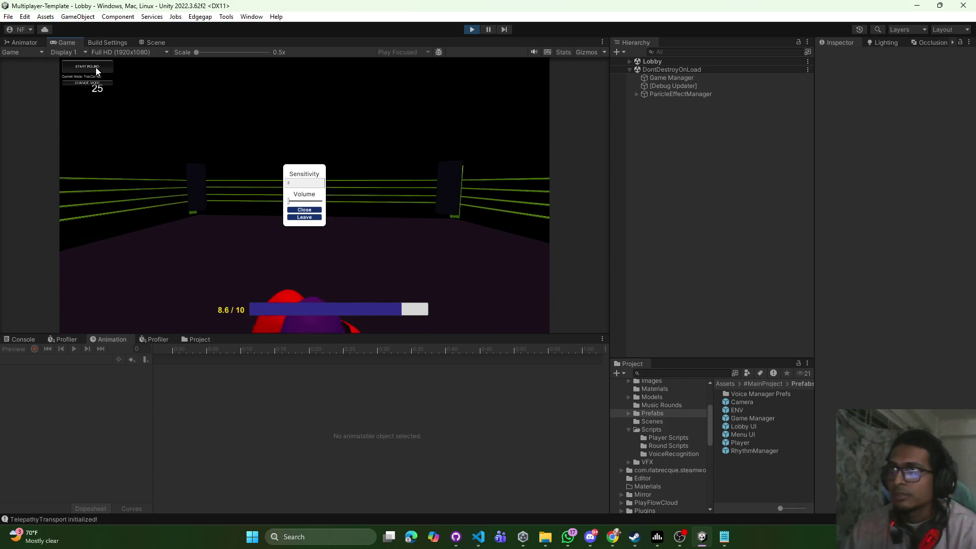
Close the pause menu and punch until the console logs Combo Slot 4/4: Jab
{"action": "left_click", "coordinate": [95, 68]}
{"action": "left_click", "coordinate": [304, 210]}
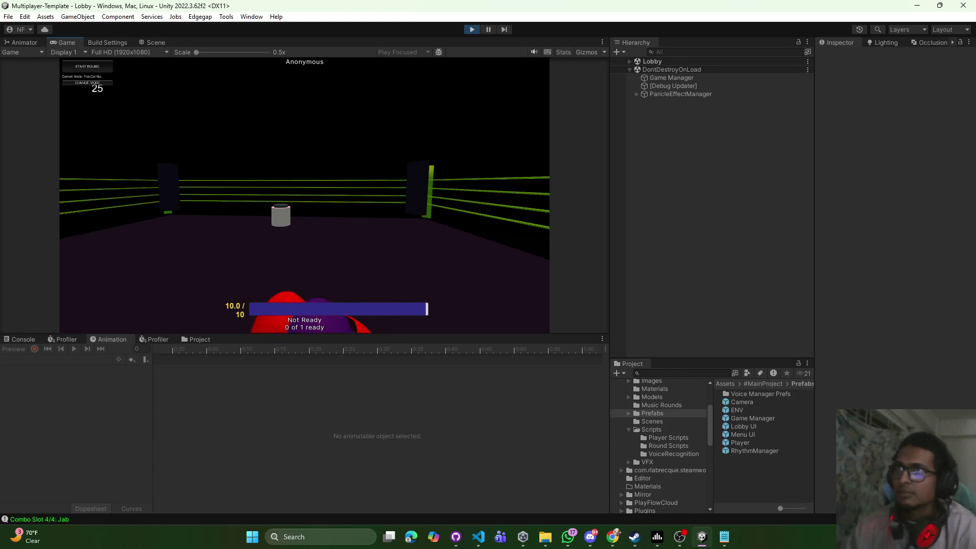
{"action": "key", "text": "Escape"}
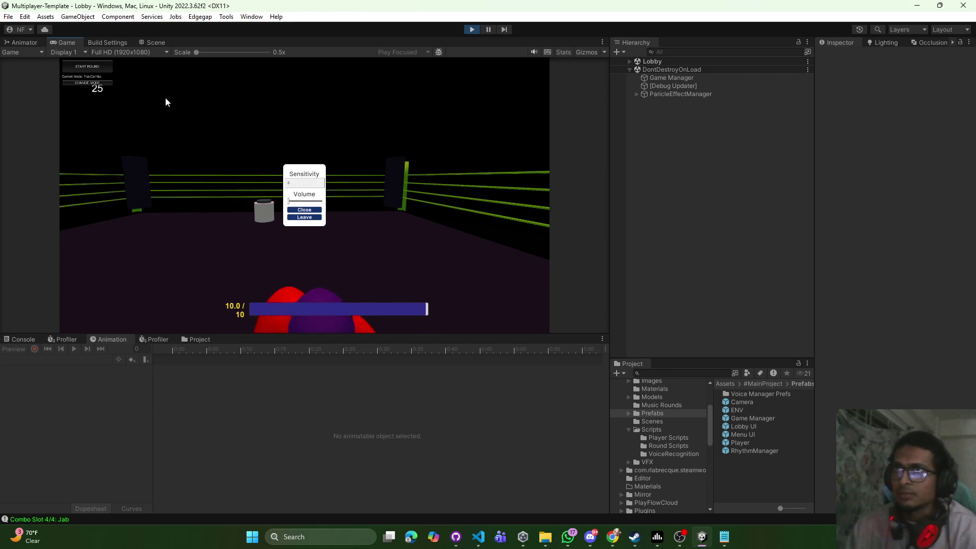
Close the settings panel and keep punching until the bar refills to 7.5 / 10
{"action": "left_click", "coordinate": [94, 65]}
{"action": "left_click", "coordinate": [313, 213]}
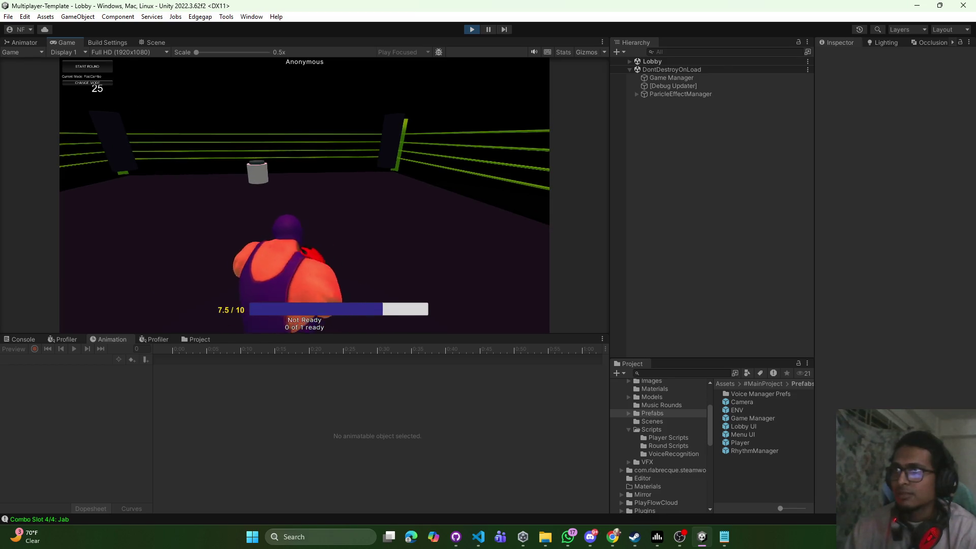
Punch another combo until slot 4/4 logs a Cross, then stop Play mode
{"action": "key", "text": "Escape"}
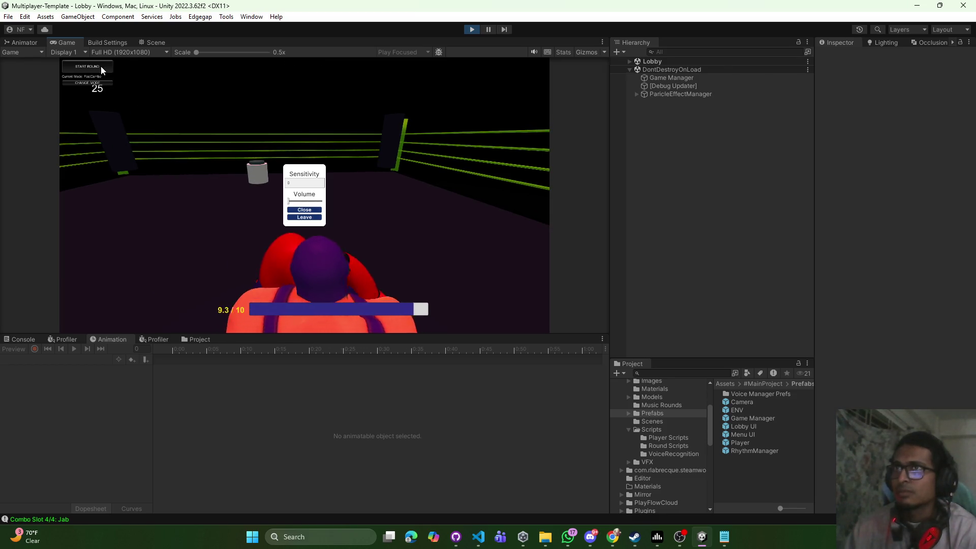
{"action": "left_click", "coordinate": [101, 66]}
{"action": "left_click", "coordinate": [312, 210]}
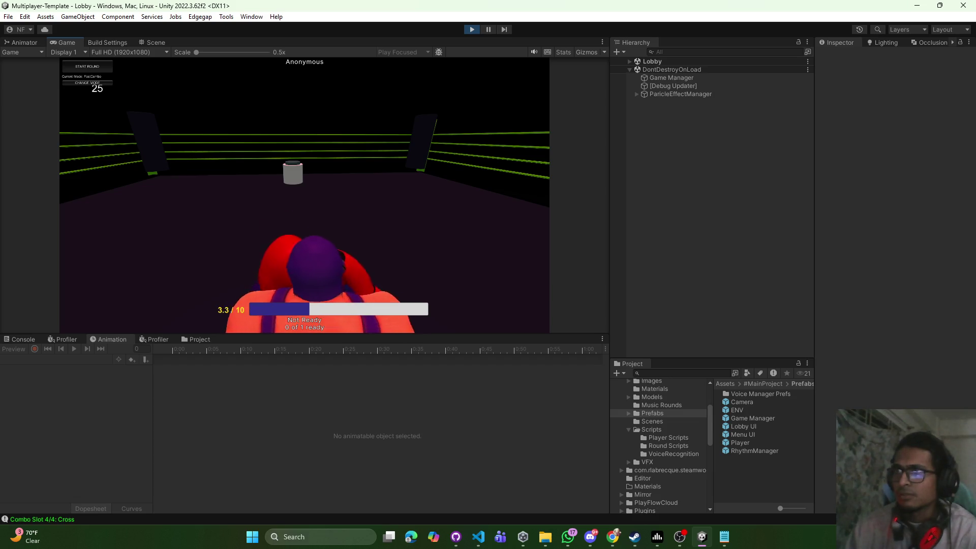
{"action": "key", "text": "Escape"}
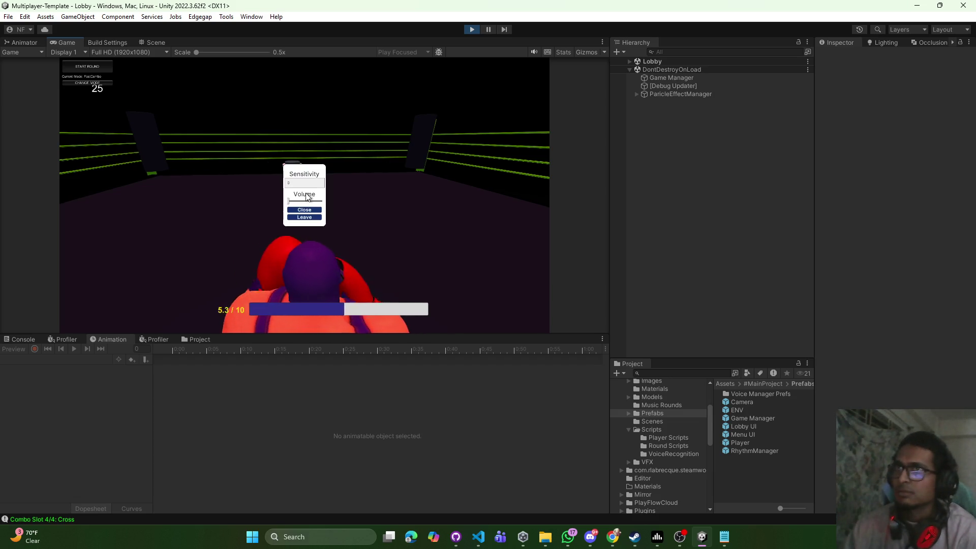
{"action": "left_click", "coordinate": [472, 29]}
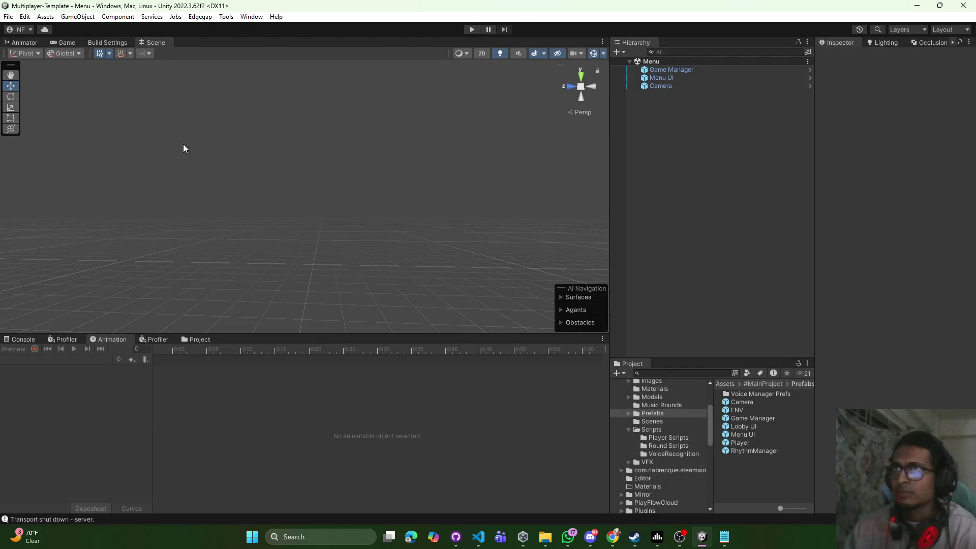